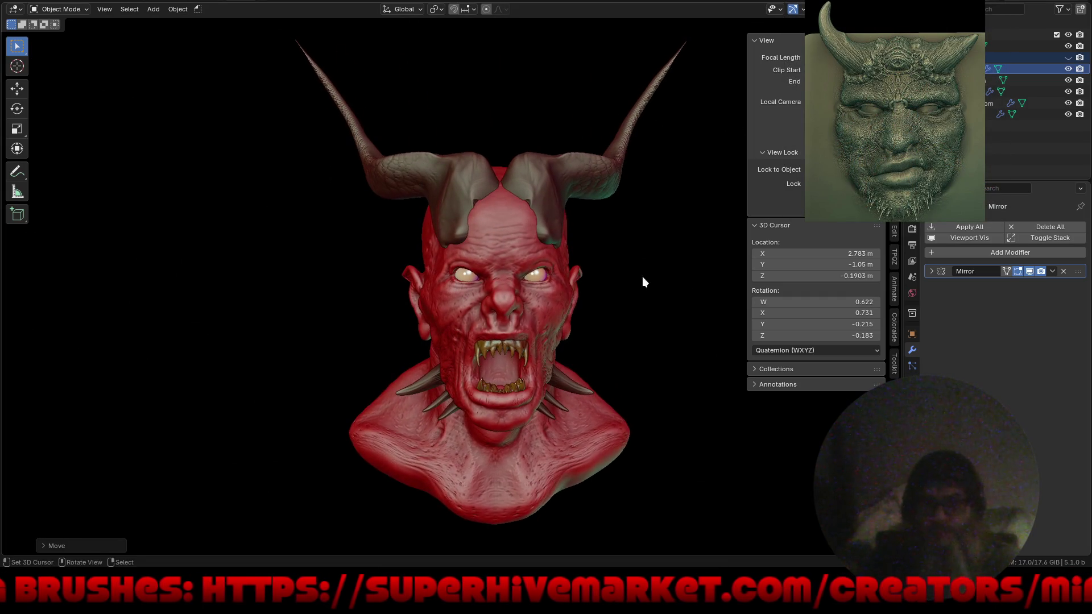
Inspect the horned demon bust from a couple of angles and bring up the Add Modifier list
{"action": "mouse_move", "coordinate": [500, 301]}
{"action": "middle_mouse_down"}
{"action": "mouse_move", "coordinate": [558, 327]}
{"action": "mouse_move", "coordinate": [512, 322]}
{"action": "mouse_move", "coordinate": [556, 309]}
{"action": "middle_mouse_up"}
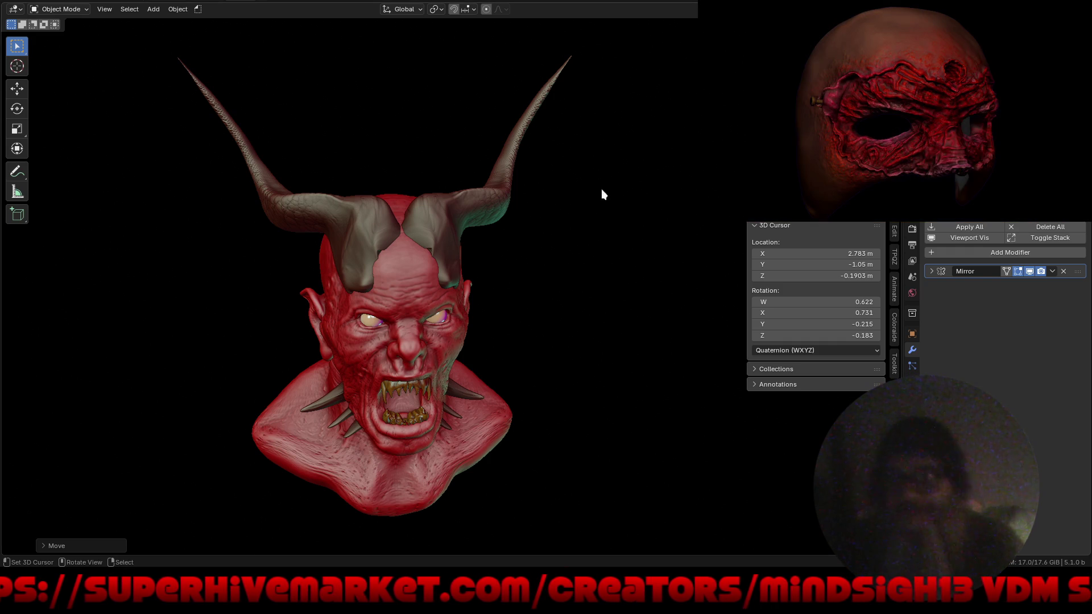
{"action": "mouse_move", "coordinate": [551, 288]}
{"action": "middle_mouse_down"}
{"action": "mouse_move", "coordinate": [557, 307]}
{"action": "mouse_move", "coordinate": [486, 287]}
{"action": "mouse_move", "coordinate": [531, 304]}
{"action": "mouse_move", "coordinate": [596, 258]}
{"action": "middle_mouse_up"}
{"action": "left_click", "coordinate": [1004, 252]}
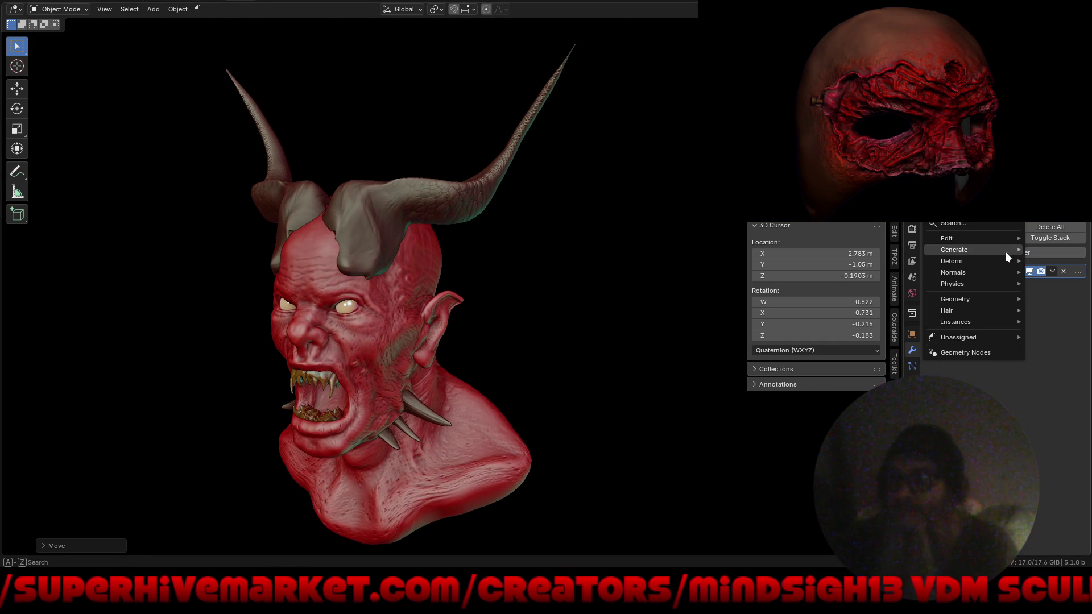
Add a Simple Deform twist of 45° around the Y axis, placed above the Mirror modifier
{"action": "mouse_move", "coordinate": [973, 262]}
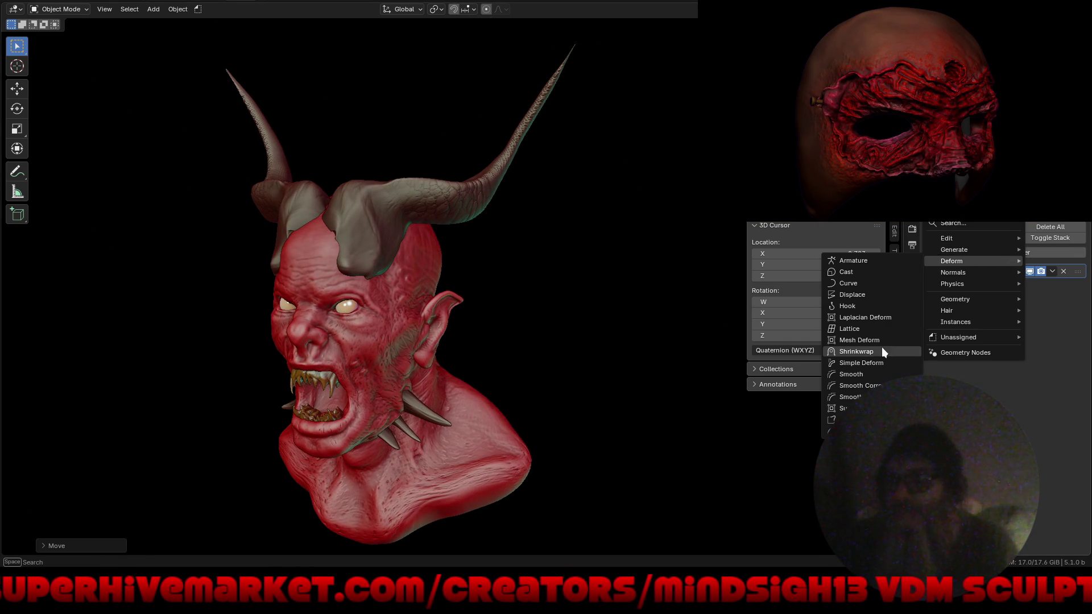
{"action": "left_click", "coordinate": [883, 361]}
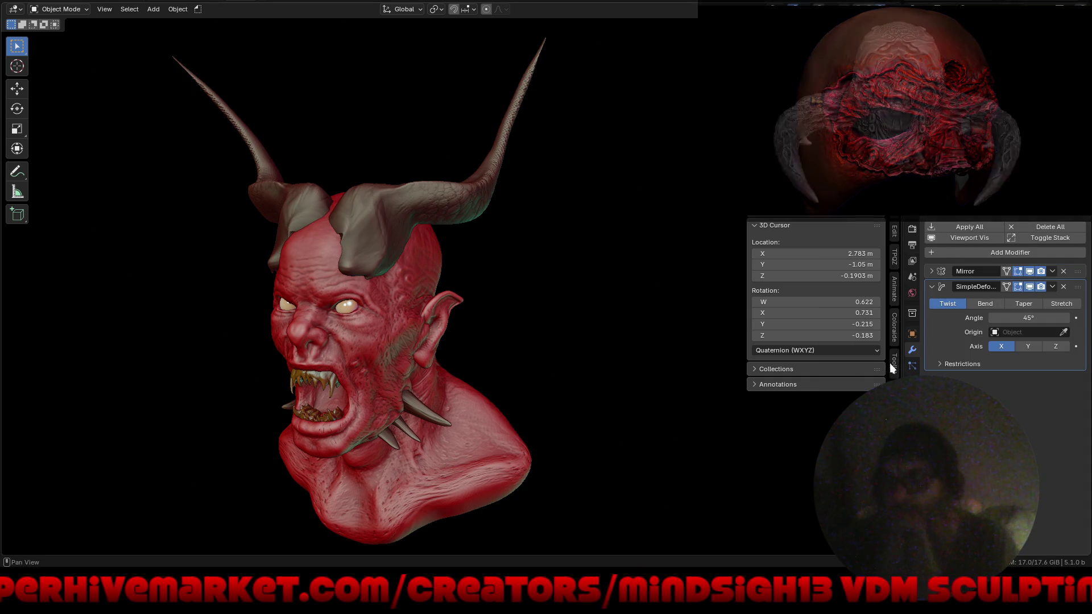
{"action": "mouse_move", "coordinate": [1078, 287]}
{"action": "left_mouse_down"}
{"action": "mouse_move", "coordinate": [1074, 241]}
{"action": "mouse_move", "coordinate": [1034, 284]}
{"action": "left_mouse_up"}
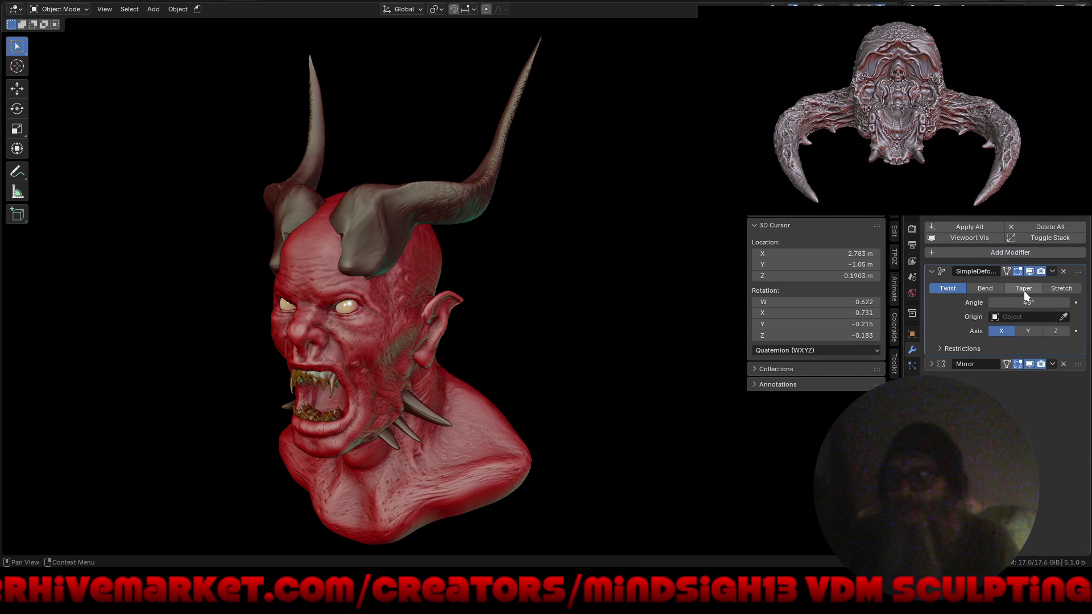
{"action": "left_click", "coordinate": [1056, 331]}
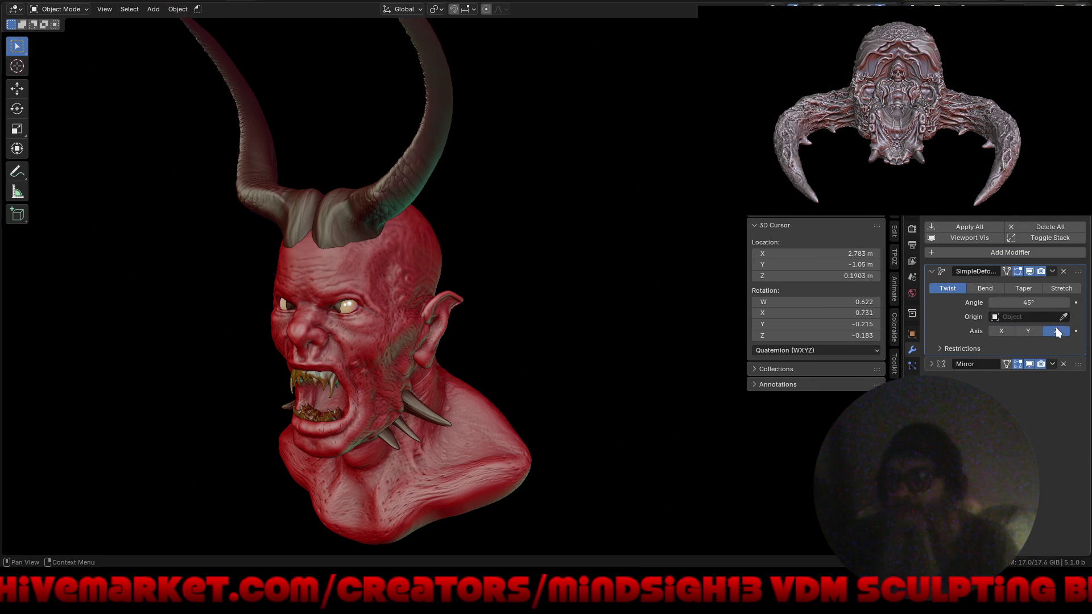
{"action": "left_click", "coordinate": [1026, 332]}
{"action": "mouse_move", "coordinate": [570, 313]}
{"action": "middle_mouse_down"}
{"action": "mouse_move", "coordinate": [735, 302]}
{"action": "mouse_move", "coordinate": [655, 350]}
{"action": "mouse_move", "coordinate": [612, 261]}
{"action": "mouse_move", "coordinate": [723, 335]}
{"action": "mouse_move", "coordinate": [664, 417]}
{"action": "mouse_move", "coordinate": [650, 312]}
{"action": "mouse_move", "coordinate": [614, 290]}
{"action": "middle_mouse_up"}
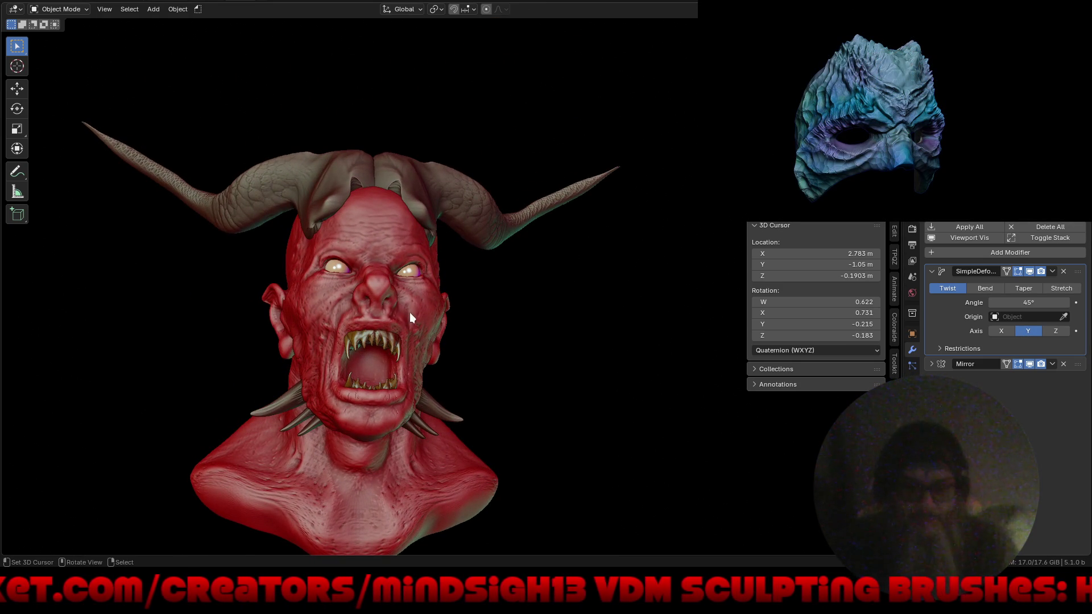
Reposition the horns on the demon's head, then nudge them along the X axis
{"action": "key", "text": "g"}
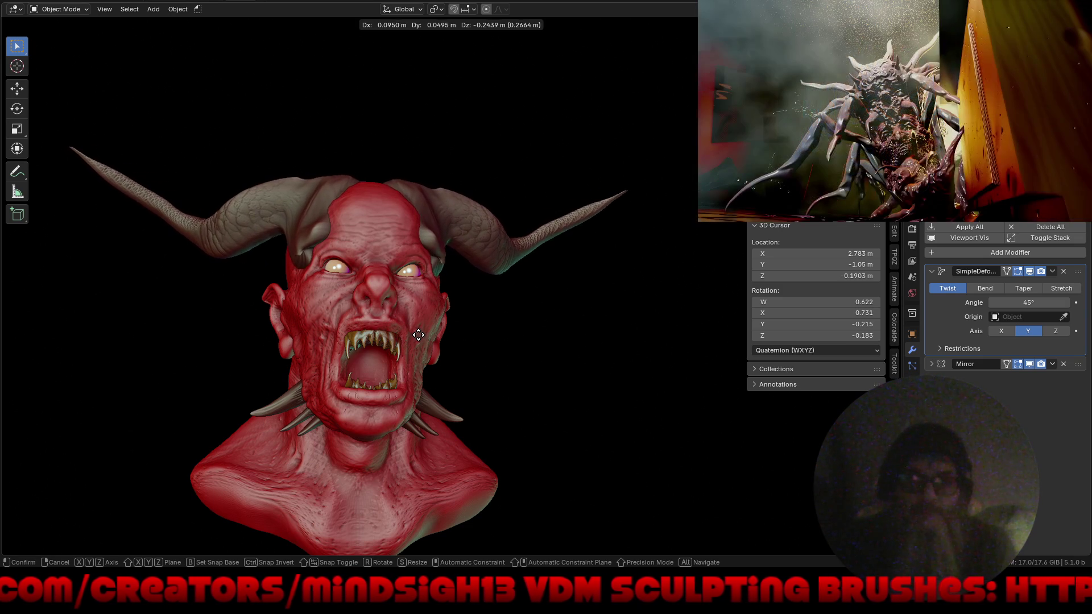
{"action": "left_click", "coordinate": [394, 349]}
{"action": "middle_click_drag", "start_coordinate": [395, 349], "coordinate": [472, 373]}
{"action": "scroll", "coordinate": [472, 373], "scroll_direction": "up", "scroll_amount": 10}
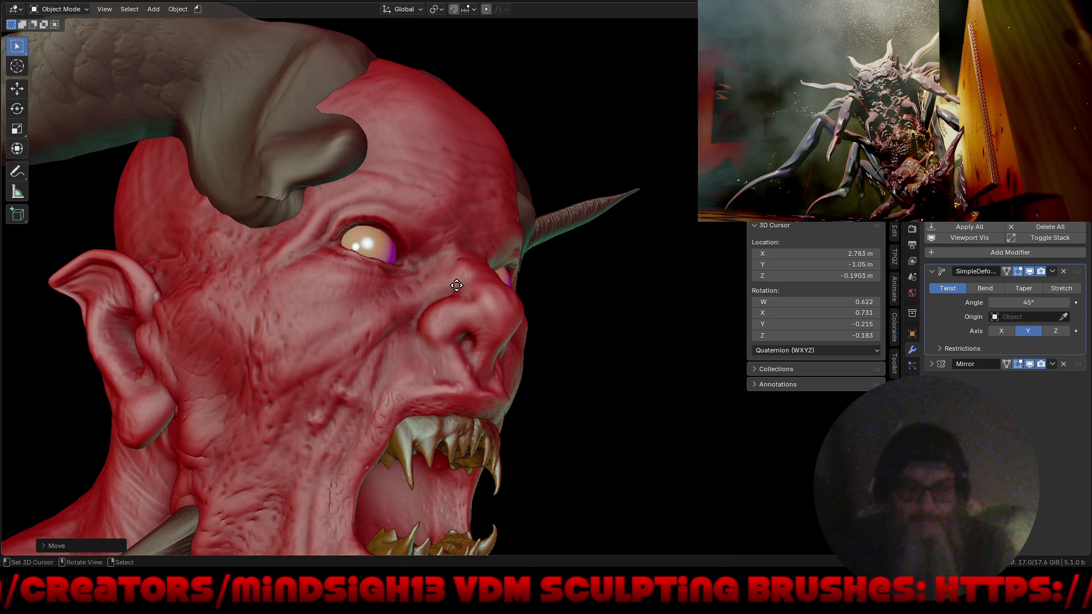
{"action": "key", "text": "g"}
{"action": "key", "text": "x"}
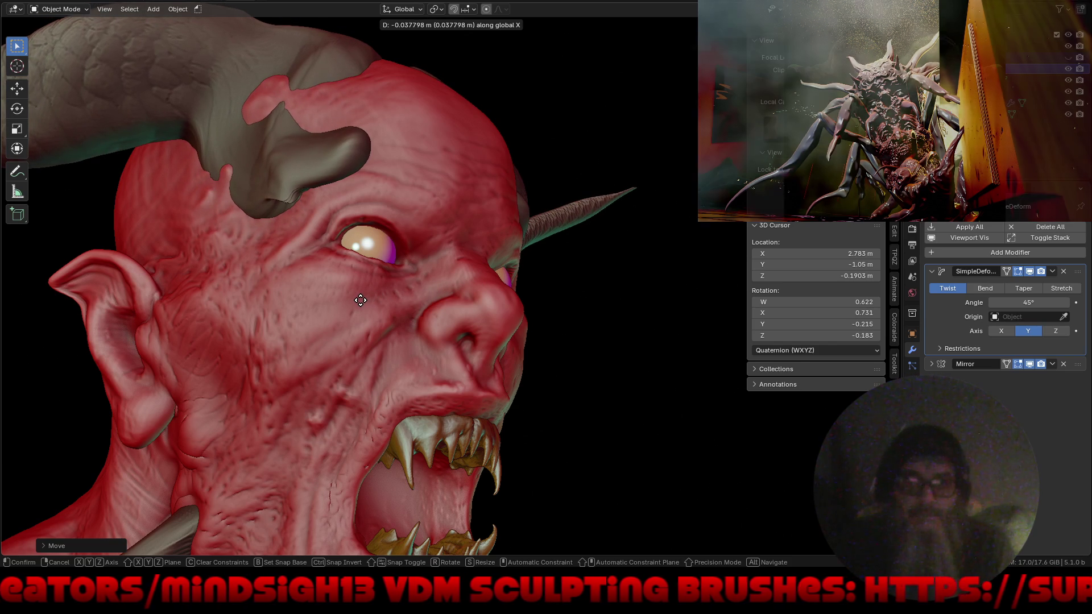
{"action": "left_click", "coordinate": [329, 309]}
{"action": "mouse_move", "coordinate": [380, 306]}
{"action": "middle_mouse_down"}
{"action": "mouse_move", "coordinate": [388, 365]}
{"action": "mouse_move", "coordinate": [479, 357]}
{"action": "mouse_move", "coordinate": [405, 388]}
{"action": "mouse_move", "coordinate": [430, 338]}
{"action": "mouse_move", "coordinate": [415, 426]}
{"action": "mouse_move", "coordinate": [441, 337]}
{"action": "mouse_move", "coordinate": [367, 403]}
{"action": "mouse_move", "coordinate": [223, 431]}
{"action": "mouse_move", "coordinate": [367, 442]}
{"action": "mouse_move", "coordinate": [488, 388]}
{"action": "mouse_move", "coordinate": [507, 358]}
{"action": "mouse_move", "coordinate": [482, 257]}
{"action": "mouse_move", "coordinate": [509, 280]}
{"action": "mouse_move", "coordinate": [564, 294]}
{"action": "middle_mouse_up"}
{"action": "scroll", "coordinate": [430, 337], "scroll_direction": "down", "scroll_amount": 3}
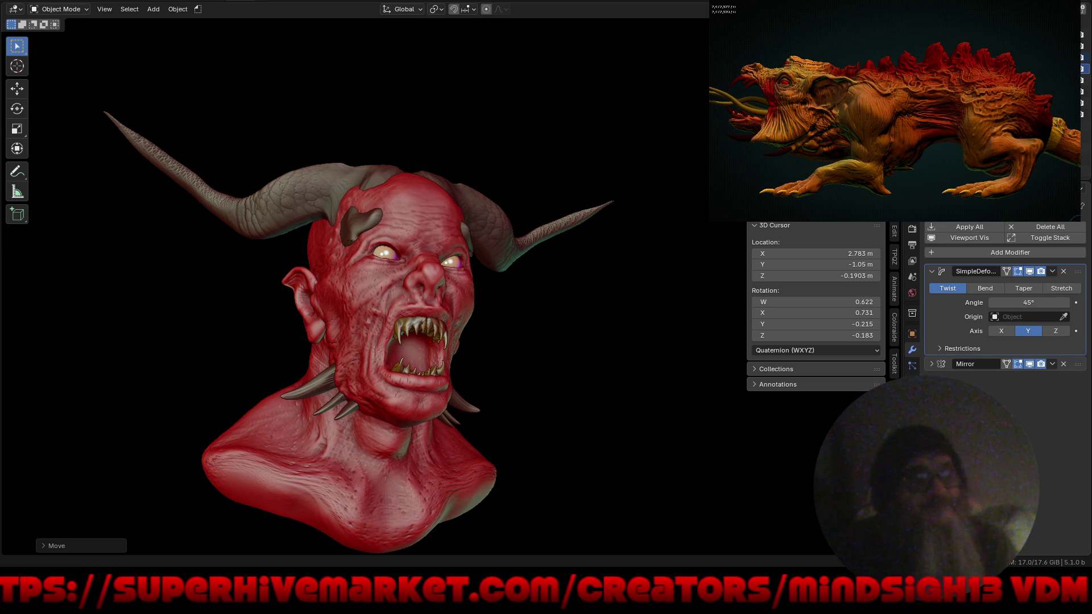
Save the scene as Chinese_Demon_Ghost_vampire.blend and select the head mesh for mode switching
{"action": "mouse_move", "coordinate": [625, 371]}
{"action": "middle_mouse_down"}
{"action": "mouse_move", "coordinate": [596, 390]}
{"action": "mouse_move", "coordinate": [408, 382]}
{"action": "mouse_move", "coordinate": [604, 379]}
{"action": "mouse_move", "coordinate": [583, 343]}
{"action": "mouse_move", "coordinate": [638, 403]}
{"action": "middle_mouse_up"}
{"action": "mouse_move", "coordinate": [559, 378]}
{"action": "middle_mouse_down", "text": "ctrl"}
{"action": "mouse_move", "coordinate": [492, 384]}
{"action": "mouse_move", "coordinate": [519, 344]}
{"action": "middle_mouse_up", "text": "ctrl"}
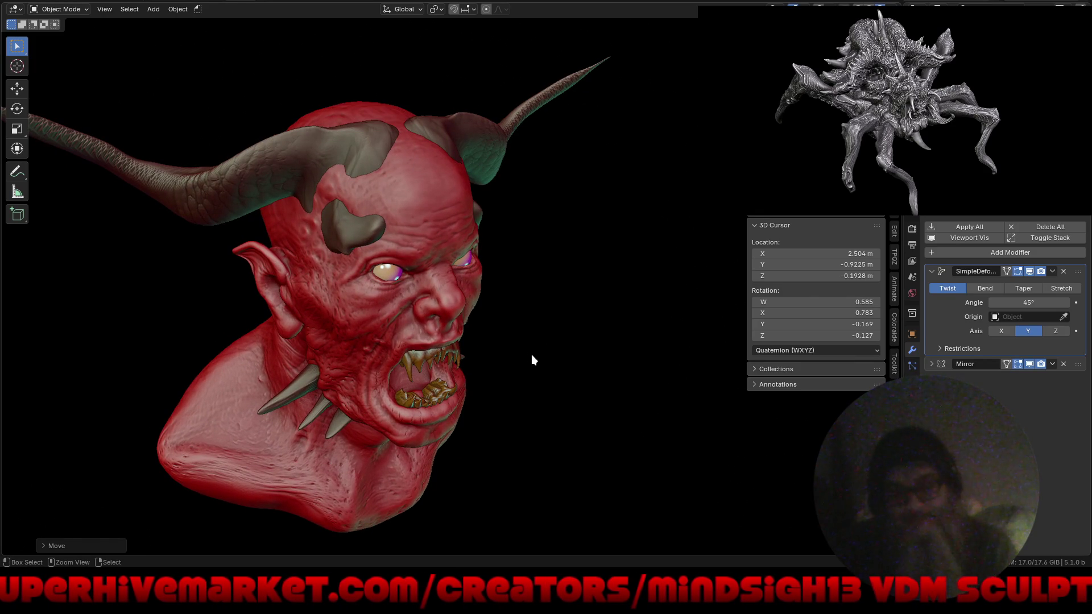
{"action": "key", "text": "ctrl+s"}
{"action": "mouse_move", "coordinate": [538, 360]}
{"action": "middle_mouse_down", "text": "ctrl"}
{"action": "mouse_move", "coordinate": [559, 343]}
{"action": "mouse_move", "coordinate": [546, 391]}
{"action": "mouse_move", "coordinate": [550, 357]}
{"action": "mouse_move", "coordinate": [576, 352]}
{"action": "mouse_move", "coordinate": [527, 356]}
{"action": "middle_mouse_up", "text": "ctrl"}
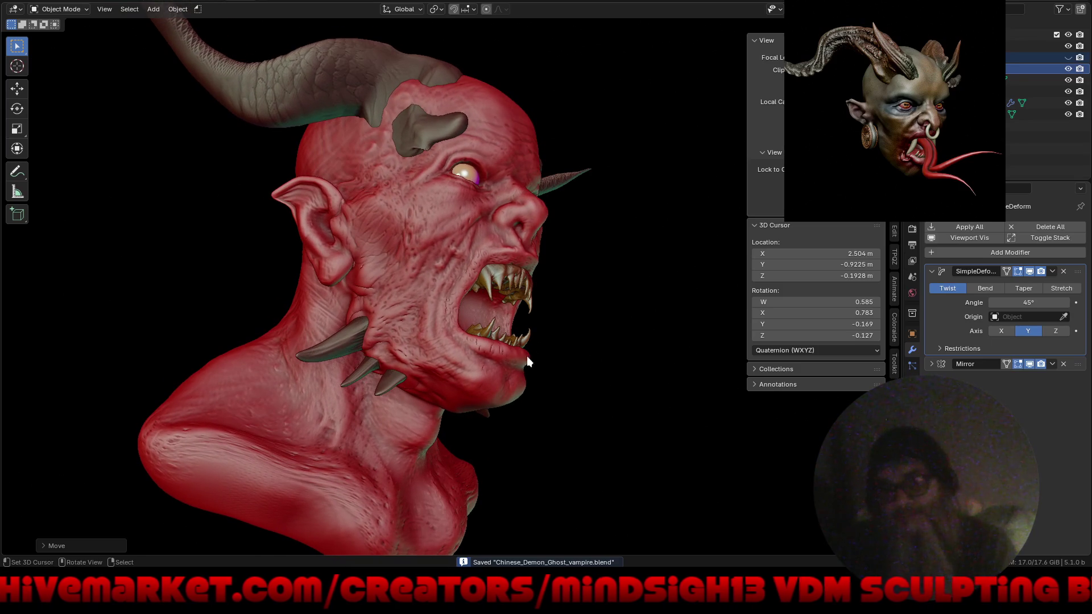
{"action": "left_click", "coordinate": [484, 367]}
{"action": "key", "text": "ctrl+Tab"}
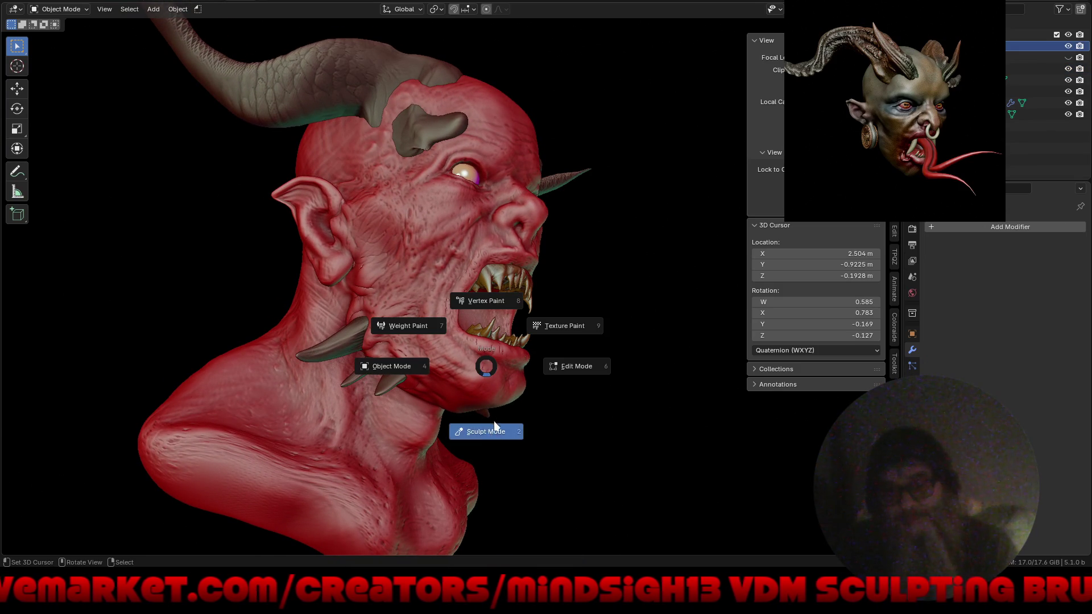
Enter Sculpt Mode on the head and pick the Draw Sharp brush, undoing a trial neck crease
{"action": "left_click", "coordinate": [489, 430]}
{"action": "middle_click_drag", "start_coordinate": [487, 426], "coordinate": [456, 156], "text": "ctrl"}
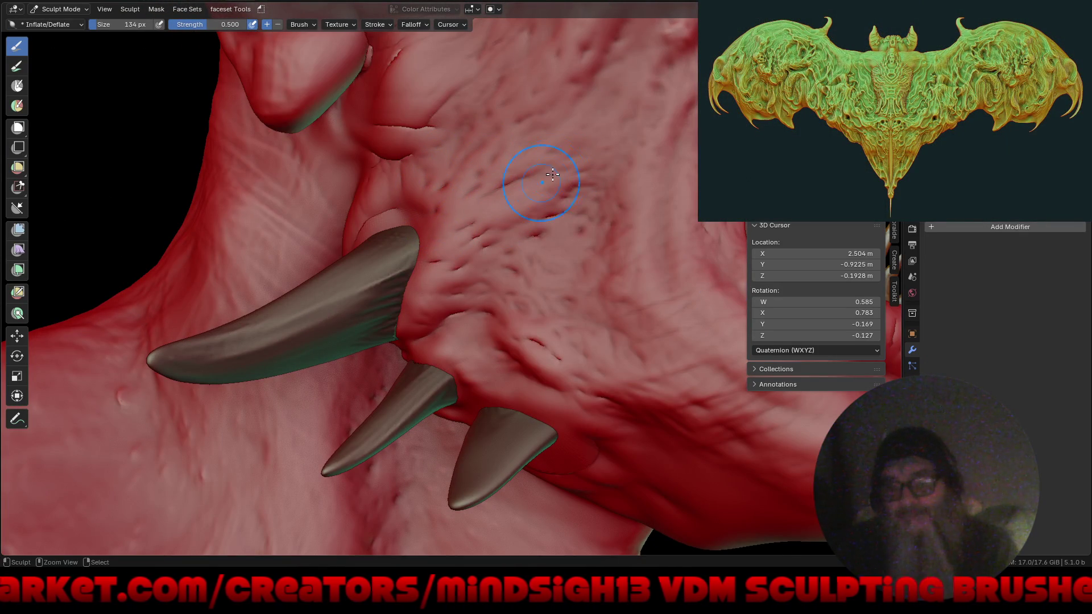
{"action": "right_click", "coordinate": [526, 176]}
{"action": "left_click", "coordinate": [526, 188]}
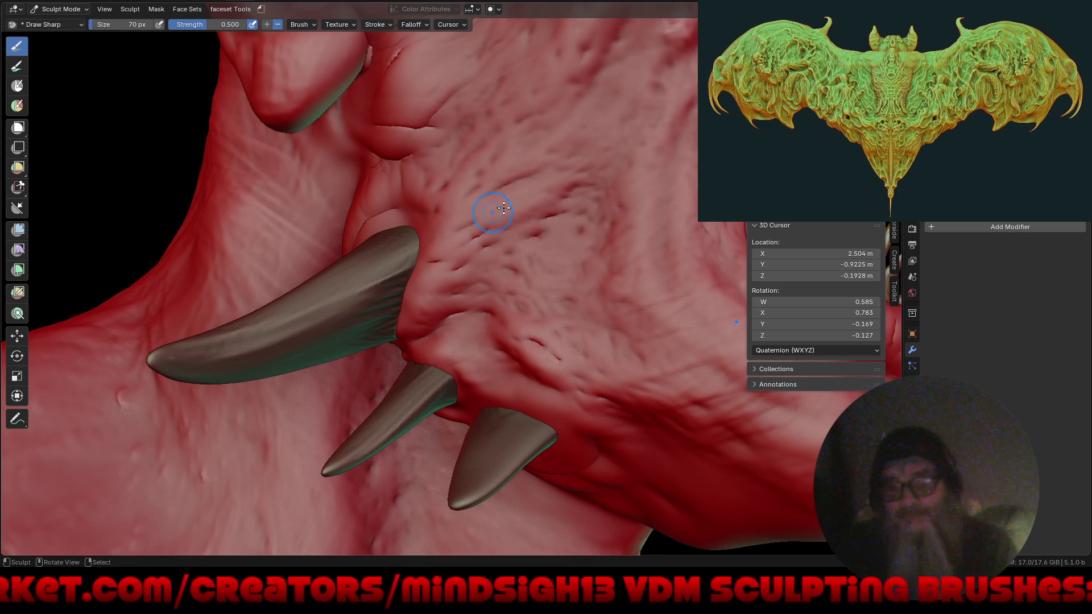
{"action": "left_click_drag", "start_coordinate": [555, 183], "coordinate": [455, 231]}
{"action": "key", "text": "ctrl+z"}
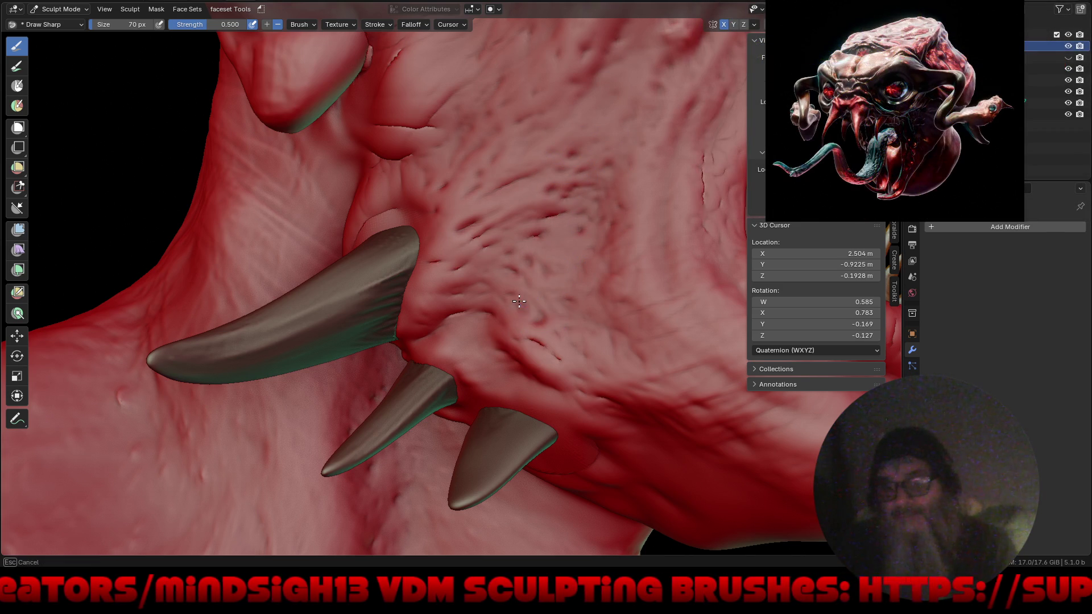
Carve sharp wrinkles along the jaw and across the cheek toward the teeth
{"action": "middle_click_drag", "start_coordinate": [584, 335], "coordinate": [380, 344]}
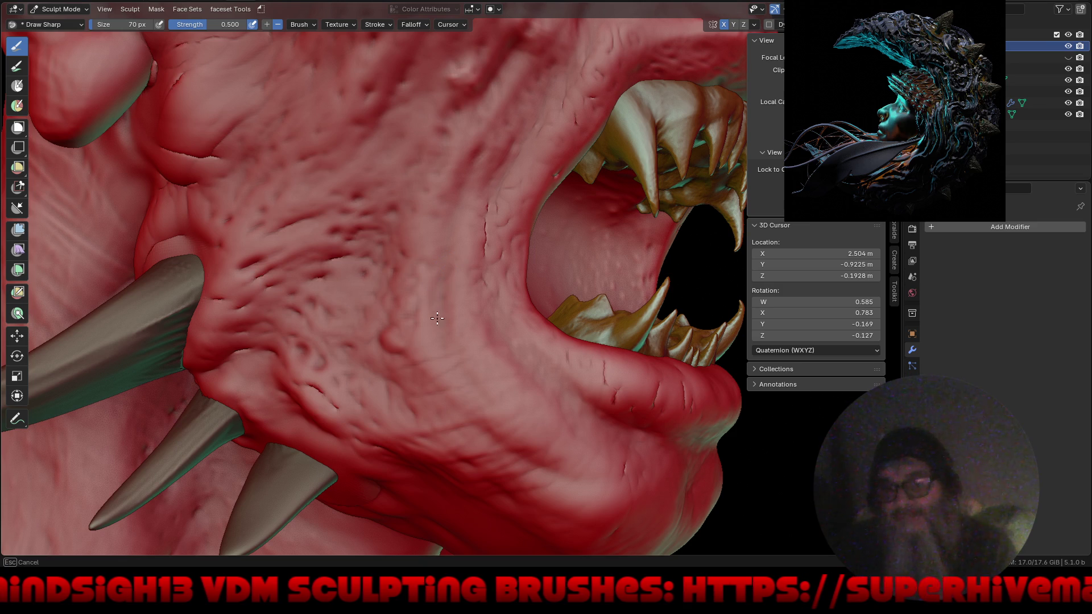
{"action": "middle_click_drag", "start_coordinate": [502, 256], "coordinate": [501, 255]}
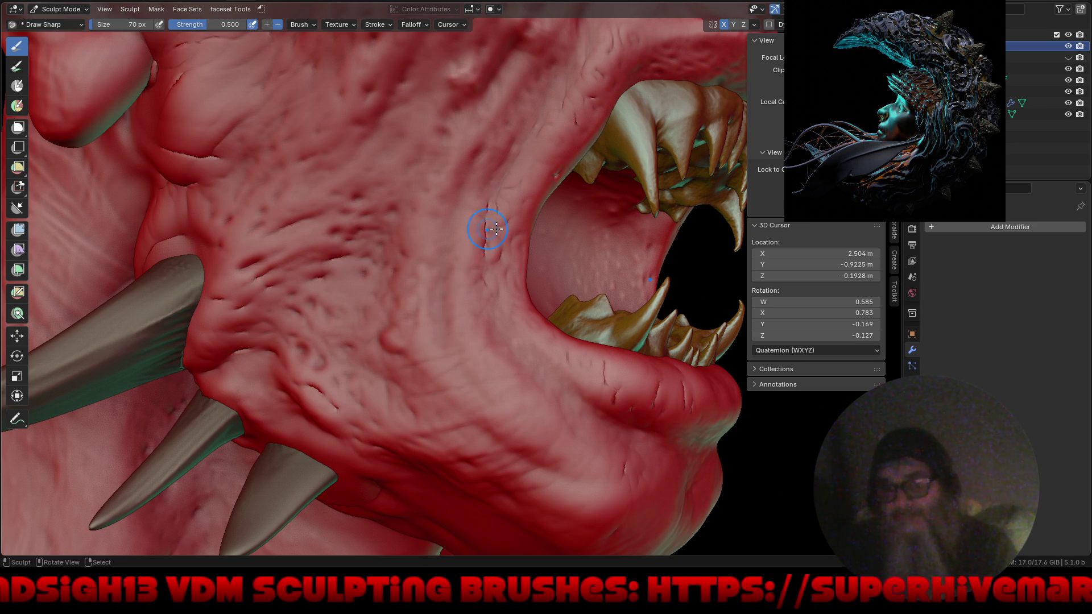
{"action": "middle_click_drag", "start_coordinate": [499, 101], "coordinate": [465, 125]}
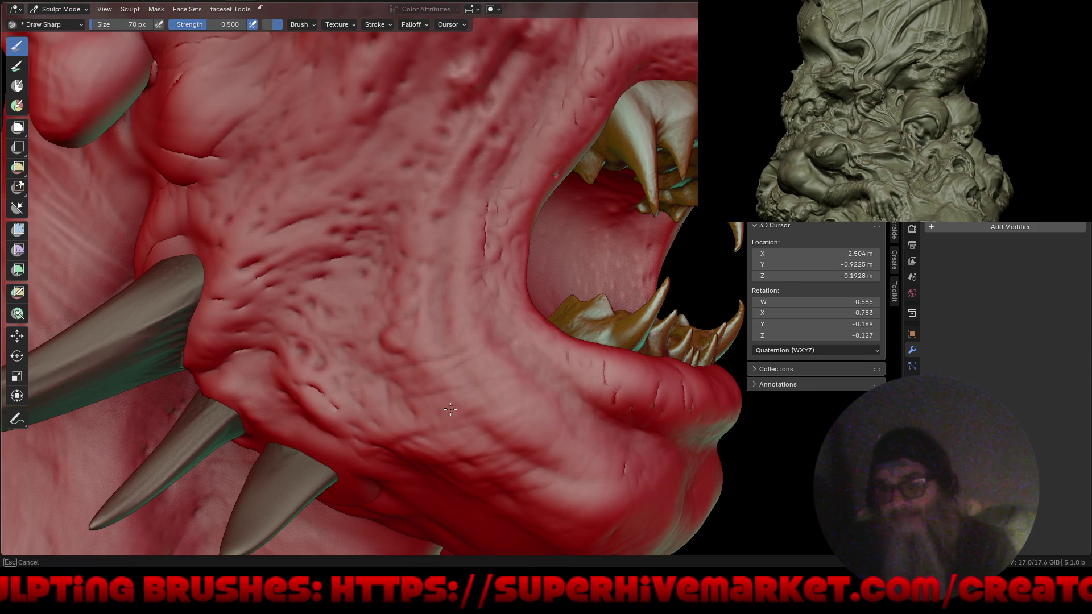
{"action": "mouse_move", "coordinate": [341, 458]}
{"action": "left_mouse_down"}
{"action": "mouse_move", "coordinate": [548, 406]}
{"action": "mouse_move", "coordinate": [453, 456]}
{"action": "mouse_move", "coordinate": [490, 459]}
{"action": "mouse_move", "coordinate": [579, 398]}
{"action": "mouse_move", "coordinate": [555, 458]}
{"action": "mouse_move", "coordinate": [577, 476]}
{"action": "left_mouse_up"}
{"action": "left_click_drag", "start_coordinate": [478, 299], "coordinate": [487, 306]}
{"action": "left_click_drag", "start_coordinate": [250, 299], "coordinate": [404, 292]}
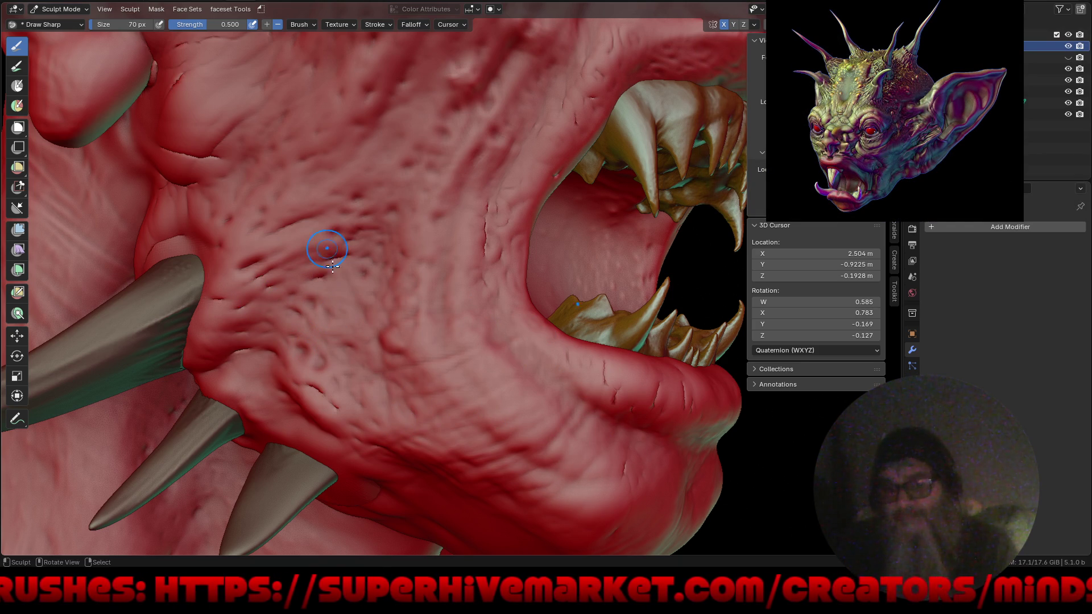
{"action": "left_click_drag", "start_coordinate": [432, 258], "coordinate": [324, 146]}
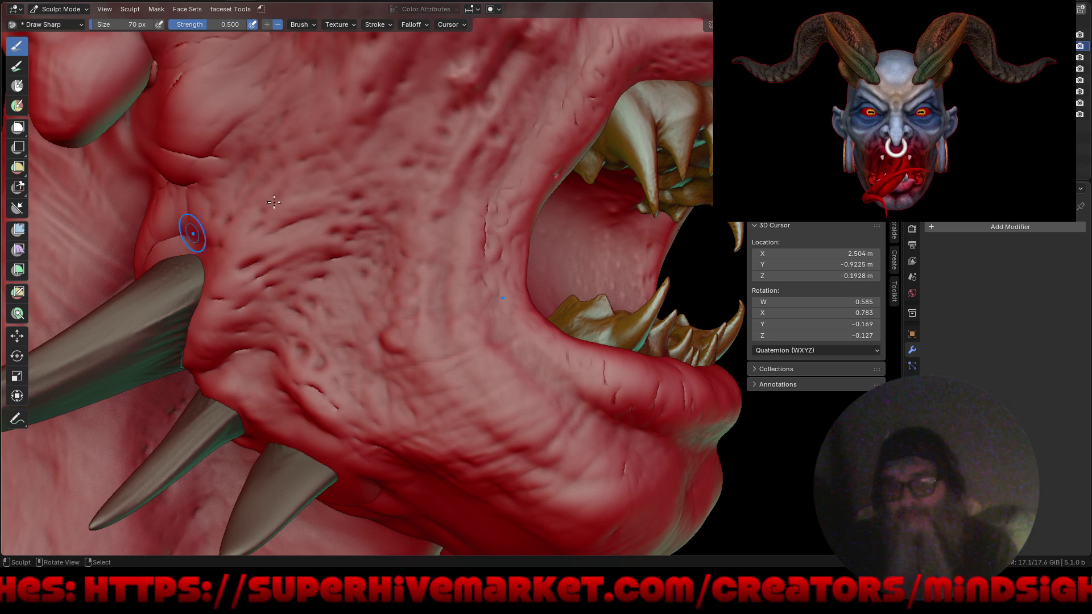
{"action": "mouse_move", "coordinate": [348, 239]}
{"action": "left_mouse_down"}
{"action": "mouse_move", "coordinate": [455, 108]}
{"action": "mouse_move", "coordinate": [548, 77]}
{"action": "mouse_move", "coordinate": [286, 248]}
{"action": "left_mouse_up"}
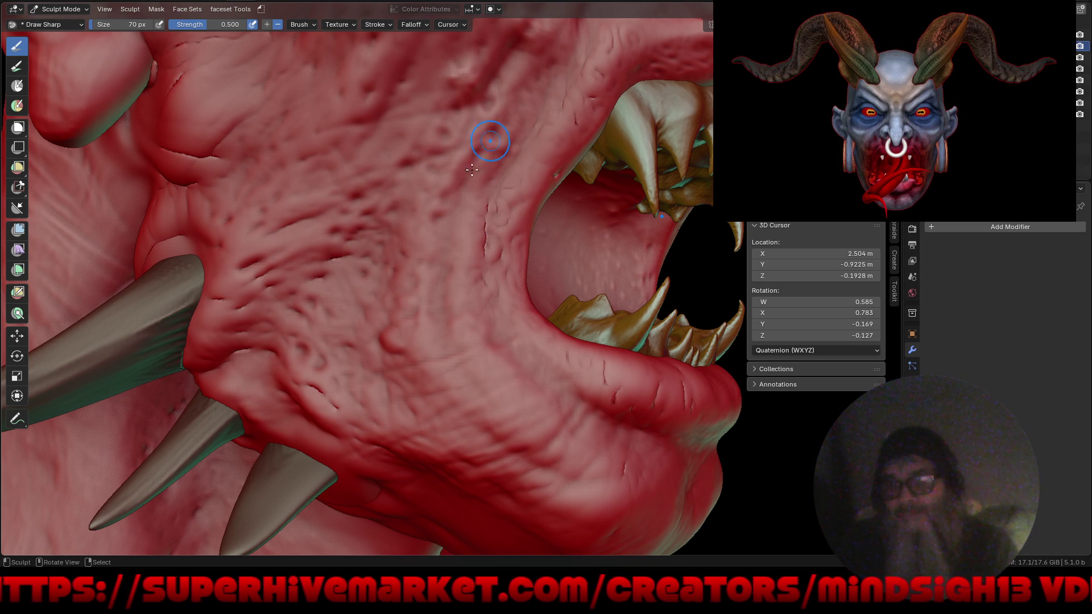
{"action": "left_click_drag", "start_coordinate": [432, 259], "coordinate": [408, 269]}
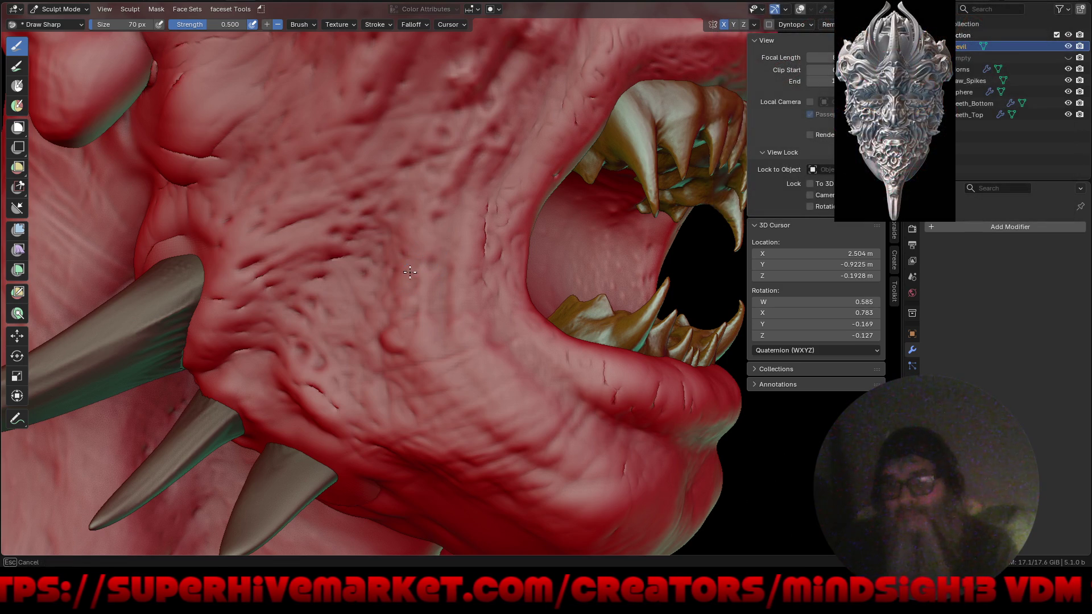
{"action": "scroll", "coordinate": [447, 226], "scroll_direction": "down", "scroll_amount": 6}
{"action": "middle_click_drag", "start_coordinate": [419, 341], "coordinate": [463, 410], "text": "shift"}
{"action": "mouse_move", "coordinate": [585, 417]}
{"action": "middle_mouse_down"}
{"action": "mouse_move", "coordinate": [484, 393]}
{"action": "mouse_move", "coordinate": [571, 349]}
{"action": "mouse_move", "coordinate": [570, 434]}
{"action": "mouse_move", "coordinate": [541, 455]}
{"action": "mouse_move", "coordinate": [570, 377]}
{"action": "mouse_move", "coordinate": [511, 399]}
{"action": "middle_mouse_up"}
{"action": "mouse_move", "coordinate": [517, 367]}
{"action": "middle_mouse_down"}
{"action": "mouse_move", "coordinate": [595, 368]}
{"action": "mouse_move", "coordinate": [500, 367]}
{"action": "mouse_move", "coordinate": [585, 354]}
{"action": "middle_mouse_up"}
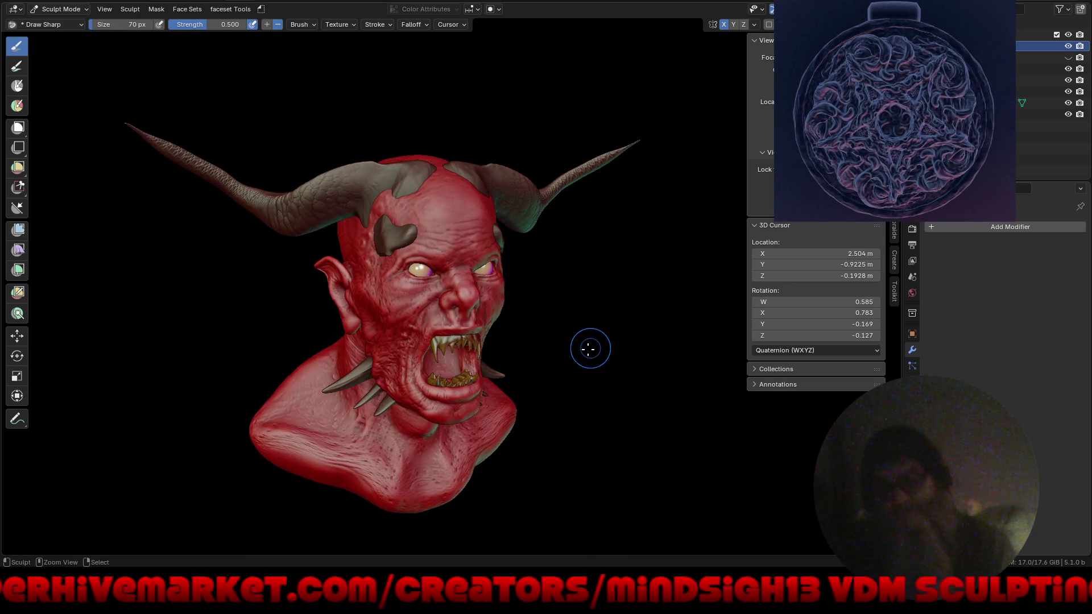
Save the sculpted file and switch the demon bust back to Object Mode
{"action": "key", "text": "ctrl+s"}
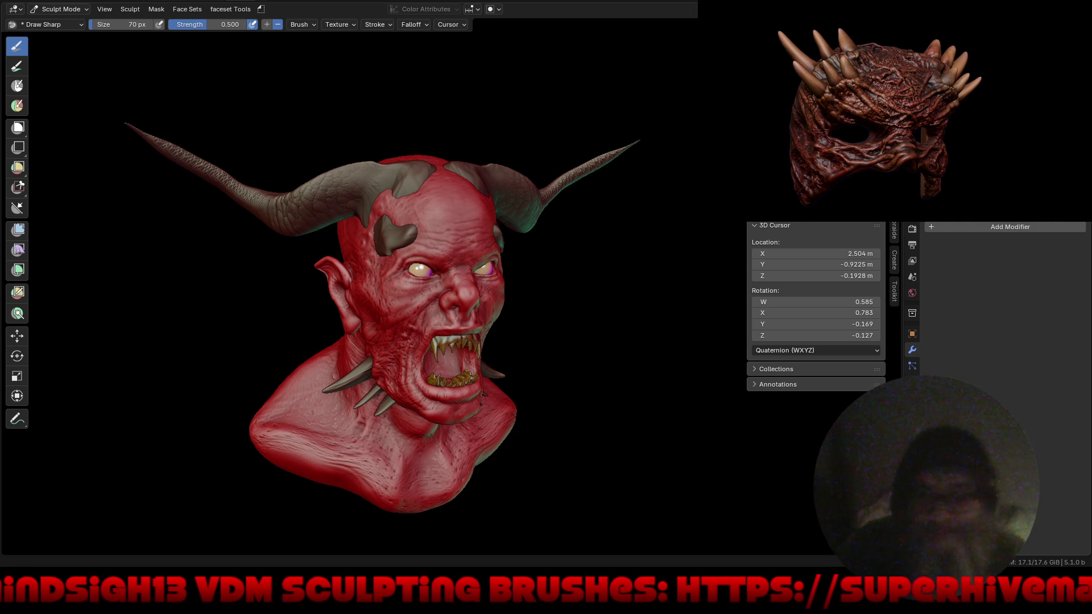
{"action": "left_click_drag", "start_coordinate": [677, 366], "coordinate": [647, 374]}
{"action": "mouse_move", "coordinate": [647, 374]}
{"action": "middle_mouse_down"}
{"action": "mouse_move", "coordinate": [585, 341]}
{"action": "mouse_move", "coordinate": [500, 341]}
{"action": "mouse_move", "coordinate": [556, 341]}
{"action": "mouse_move", "coordinate": [576, 278]}
{"action": "middle_mouse_up"}
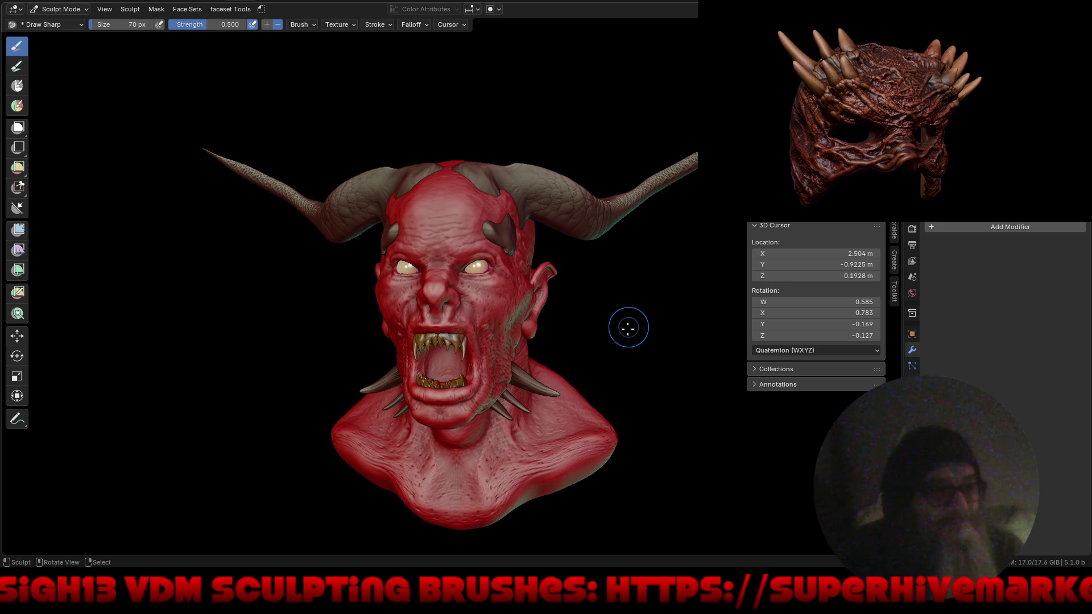
{"action": "key", "text": "ctrl+Tab"}
{"action": "key", "text": "ctrl+Tab"}
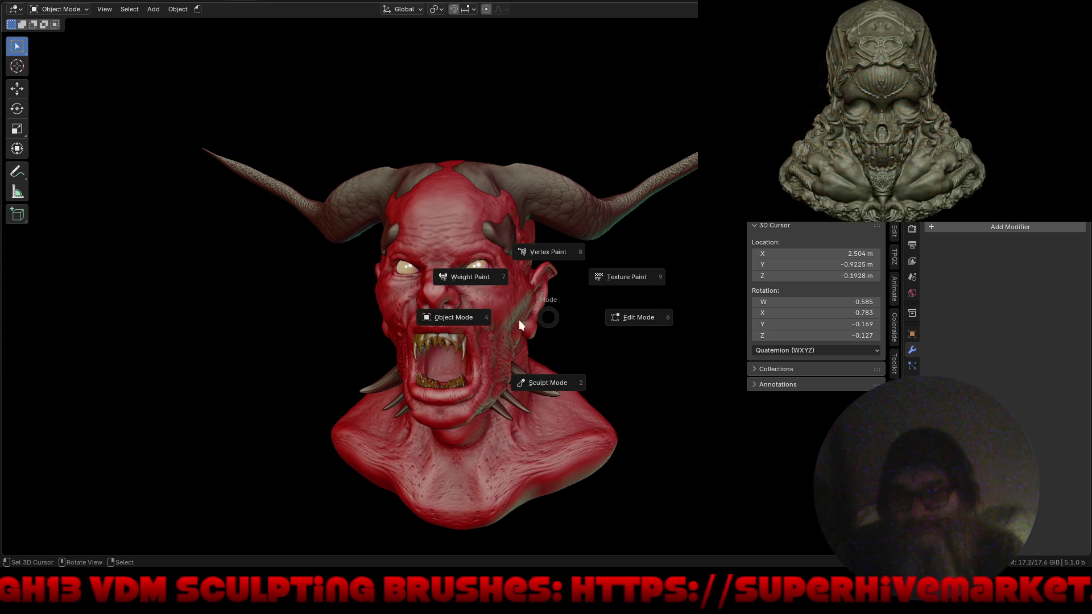
Set the pivot point to 3D Cursor and rotate the horns to a more upright angle
{"action": "left_click", "coordinate": [587, 226]}
{"action": "mouse_move", "coordinate": [636, 285]}
{"action": "middle_mouse_down"}
{"action": "mouse_move", "coordinate": [585, 295]}
{"action": "mouse_move", "coordinate": [408, 227]}
{"action": "middle_mouse_up"}
{"action": "left_click", "coordinate": [436, 9]}
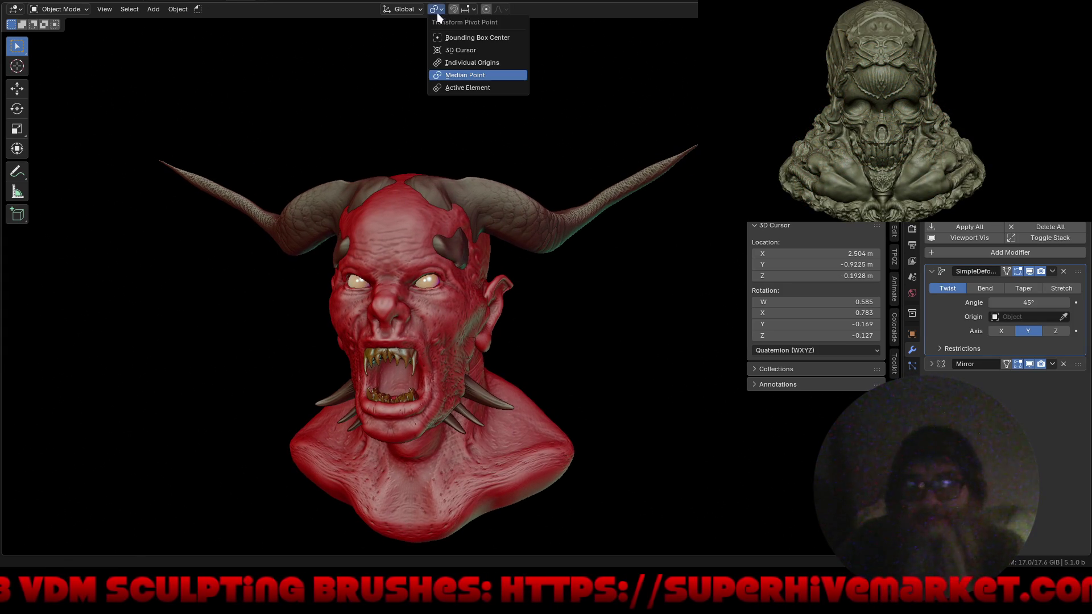
{"action": "left_click", "coordinate": [448, 53]}
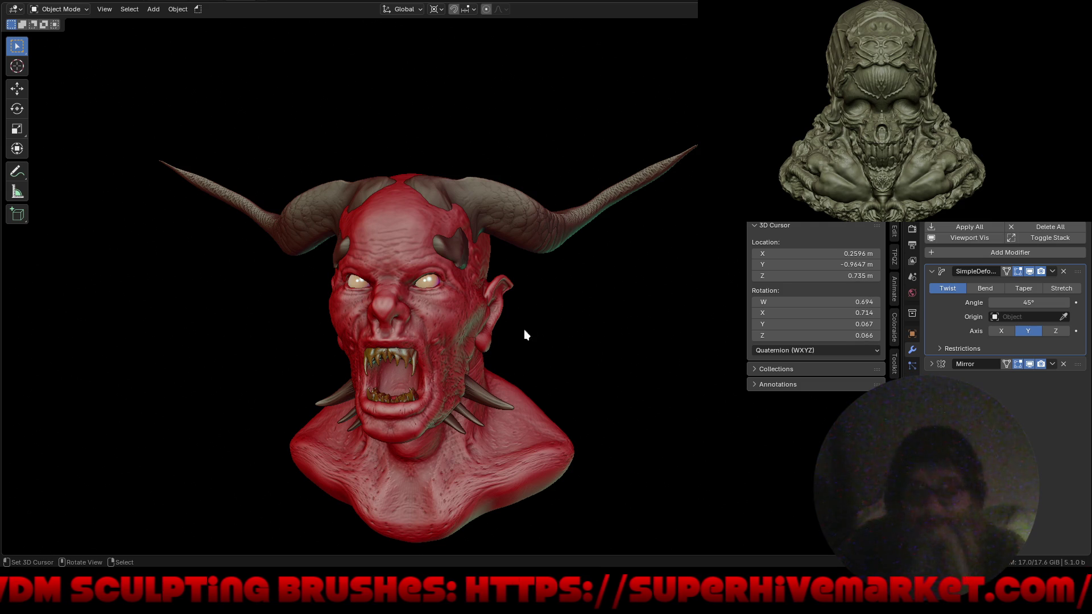
{"action": "key", "text": "r"}
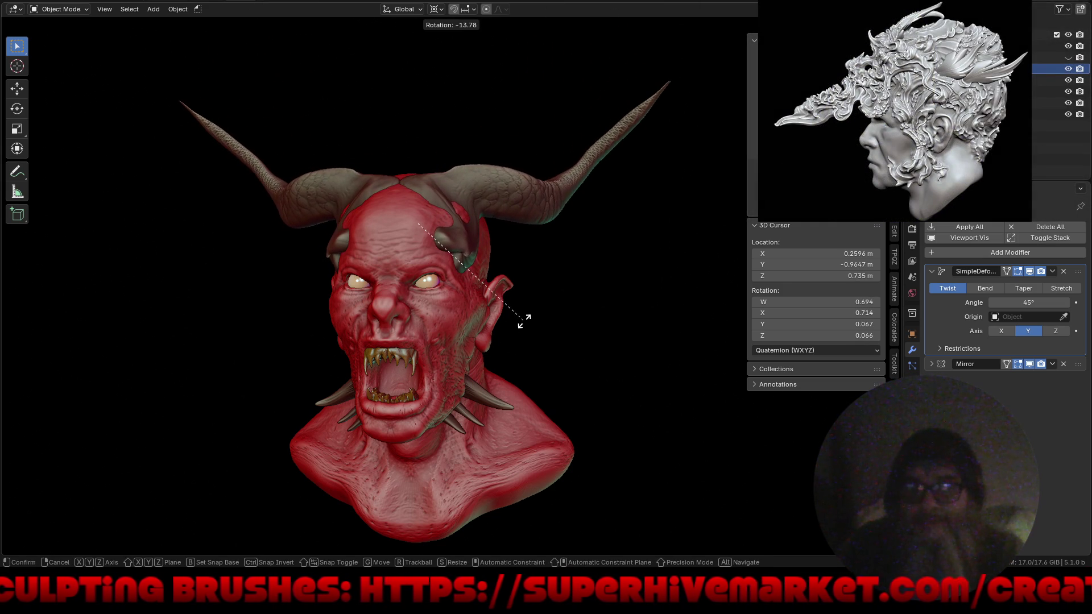
{"action": "left_click", "coordinate": [524, 321]}
Check the rotated horns from both profiles and briefly preview material shading
{"action": "mouse_move", "coordinate": [427, 347]}
{"action": "middle_mouse_down"}
{"action": "mouse_move", "coordinate": [568, 344]}
{"action": "mouse_move", "coordinate": [437, 377]}
{"action": "mouse_move", "coordinate": [522, 353]}
{"action": "middle_mouse_up"}
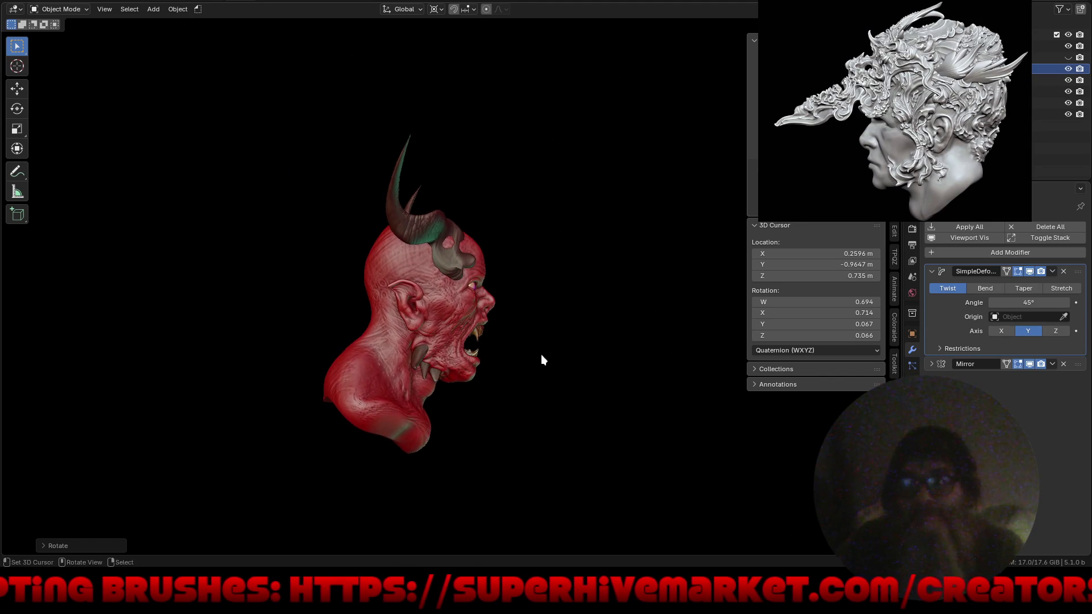
{"action": "mouse_move", "coordinate": [605, 346]}
{"action": "middle_mouse_down"}
{"action": "mouse_move", "coordinate": [455, 343]}
{"action": "mouse_move", "coordinate": [489, 329]}
{"action": "mouse_move", "coordinate": [483, 322]}
{"action": "mouse_move", "coordinate": [472, 394]}
{"action": "mouse_move", "coordinate": [371, 386]}
{"action": "mouse_move", "coordinate": [395, 356]}
{"action": "mouse_move", "coordinate": [531, 347]}
{"action": "mouse_move", "coordinate": [487, 355]}
{"action": "mouse_move", "coordinate": [475, 222]}
{"action": "mouse_move", "coordinate": [482, 241]}
{"action": "mouse_move", "coordinate": [568, 263]}
{"action": "middle_mouse_up"}
{"action": "scroll", "coordinate": [506, 321], "scroll_direction": "up", "scroll_amount": 3}
{"action": "mouse_move", "coordinate": [506, 318]}
{"action": "middle_mouse_down"}
{"action": "mouse_move", "coordinate": [552, 325]}
{"action": "mouse_move", "coordinate": [489, 344]}
{"action": "mouse_move", "coordinate": [478, 333]}
{"action": "mouse_move", "coordinate": [407, 348]}
{"action": "mouse_move", "coordinate": [343, 308]}
{"action": "mouse_move", "coordinate": [511, 324]}
{"action": "mouse_move", "coordinate": [485, 334]}
{"action": "mouse_move", "coordinate": [490, 323]}
{"action": "middle_mouse_up"}
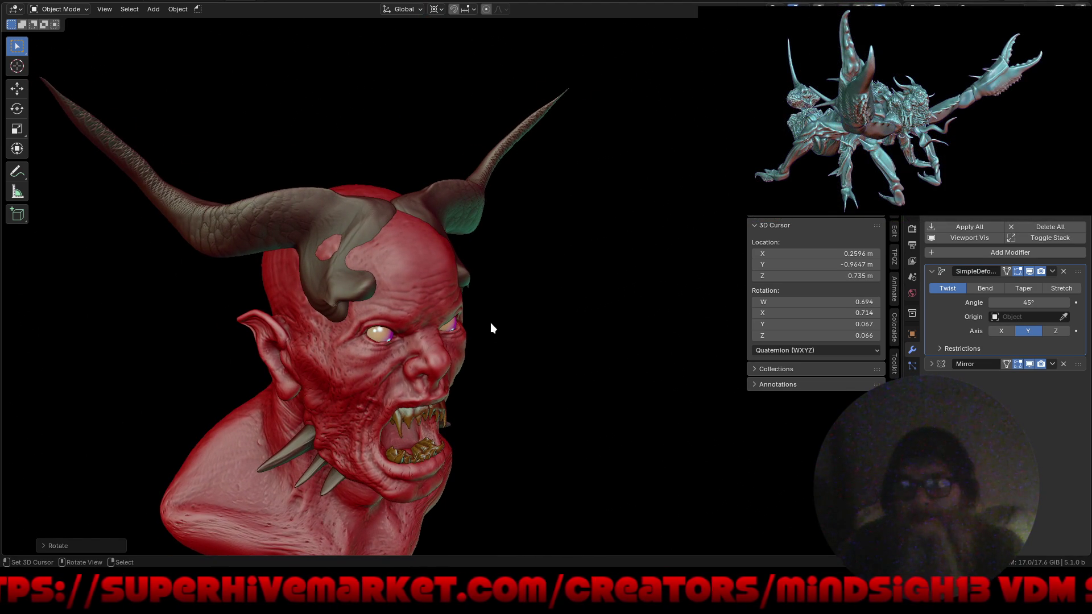
{"action": "mouse_move", "coordinate": [563, 320]}
{"action": "middle_mouse_down"}
{"action": "mouse_move", "coordinate": [509, 272]}
{"action": "mouse_move", "coordinate": [475, 285]}
{"action": "mouse_move", "coordinate": [563, 312]}
{"action": "mouse_move", "coordinate": [541, 312]}
{"action": "mouse_move", "coordinate": [564, 302]}
{"action": "mouse_move", "coordinate": [507, 323]}
{"action": "mouse_move", "coordinate": [531, 261]}
{"action": "mouse_move", "coordinate": [523, 206]}
{"action": "middle_mouse_up"}
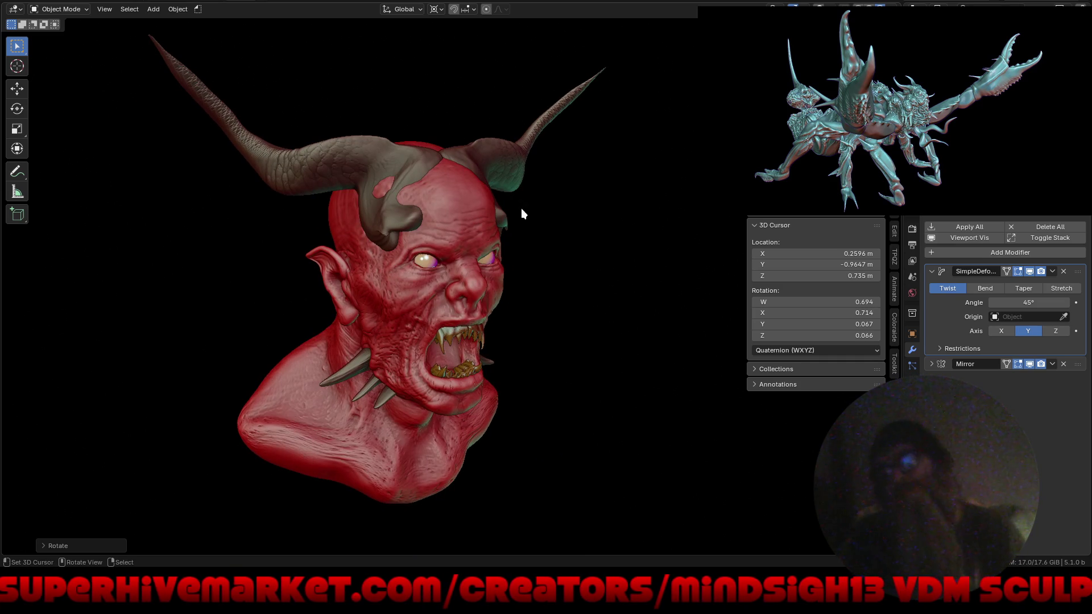
{"action": "mouse_move", "coordinate": [580, 329]}
{"action": "middle_mouse_down"}
{"action": "mouse_move", "coordinate": [534, 315]}
{"action": "mouse_move", "coordinate": [528, 301]}
{"action": "mouse_move", "coordinate": [564, 300]}
{"action": "middle_mouse_up"}
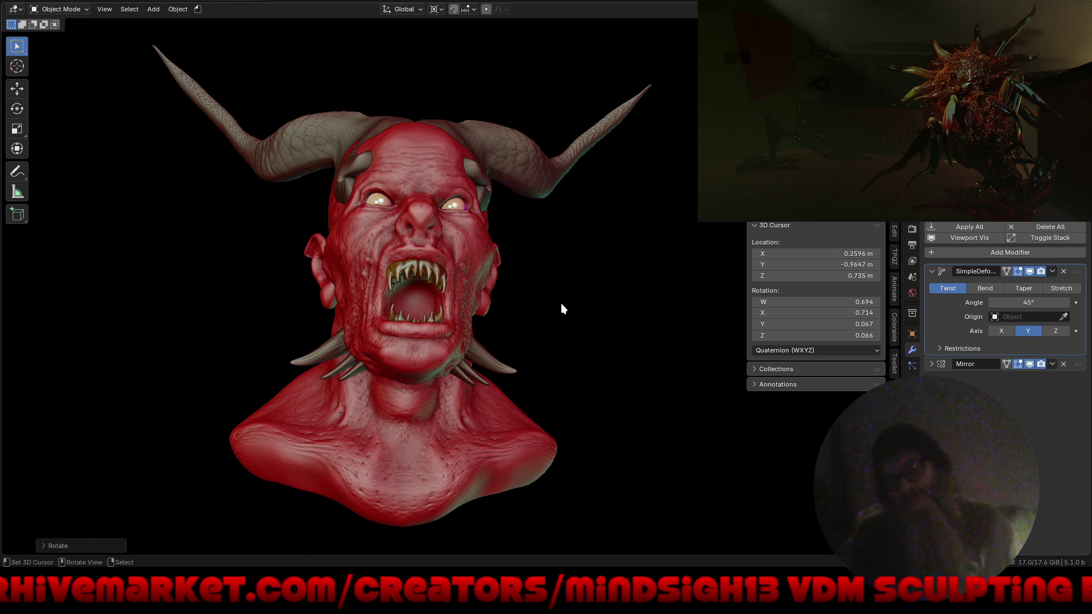
{"action": "key", "text": "z"}
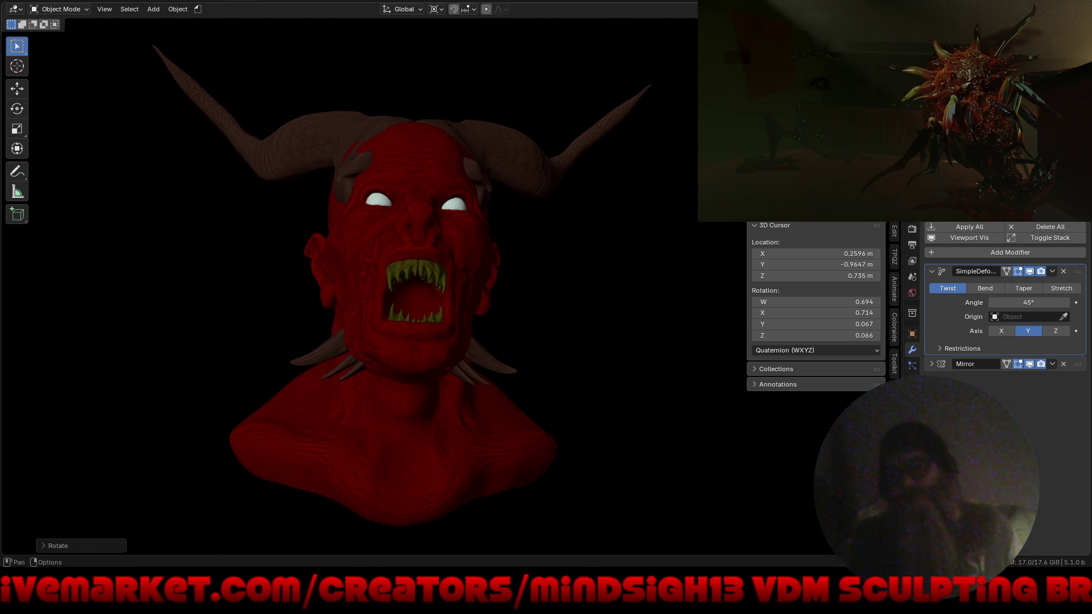
{"action": "key", "text": "z"}
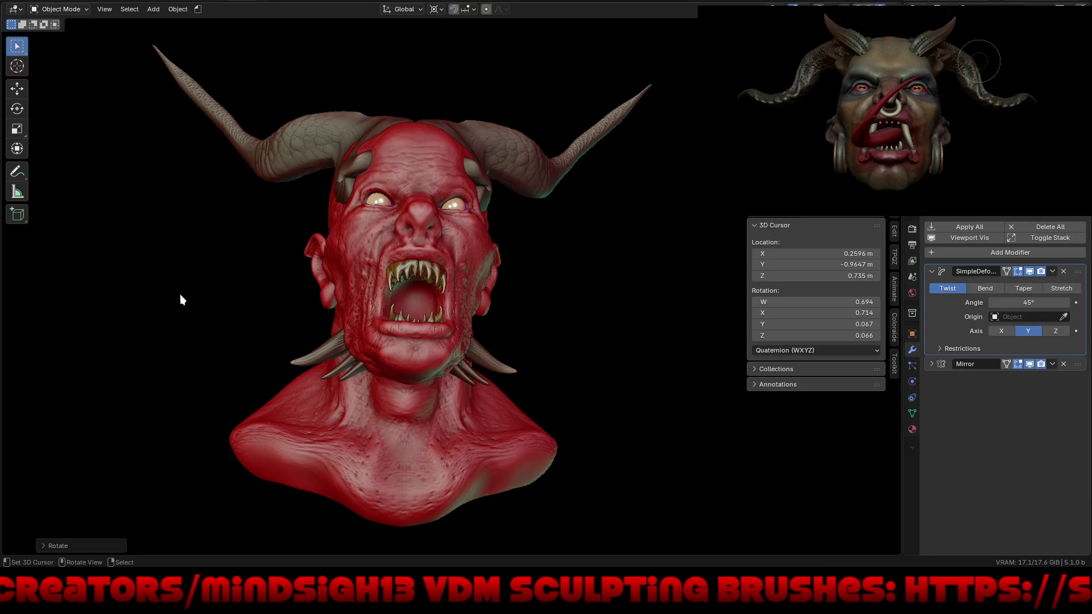
Set the skin material's roughness to 0.828 and viewport colour to blue-grey #333E52
{"action": "mouse_move", "coordinate": [193, 313]}
{"action": "middle_mouse_down"}
{"action": "mouse_move", "coordinate": [217, 307]}
{"action": "mouse_move", "coordinate": [241, 336]}
{"action": "mouse_move", "coordinate": [227, 341]}
{"action": "middle_mouse_up"}
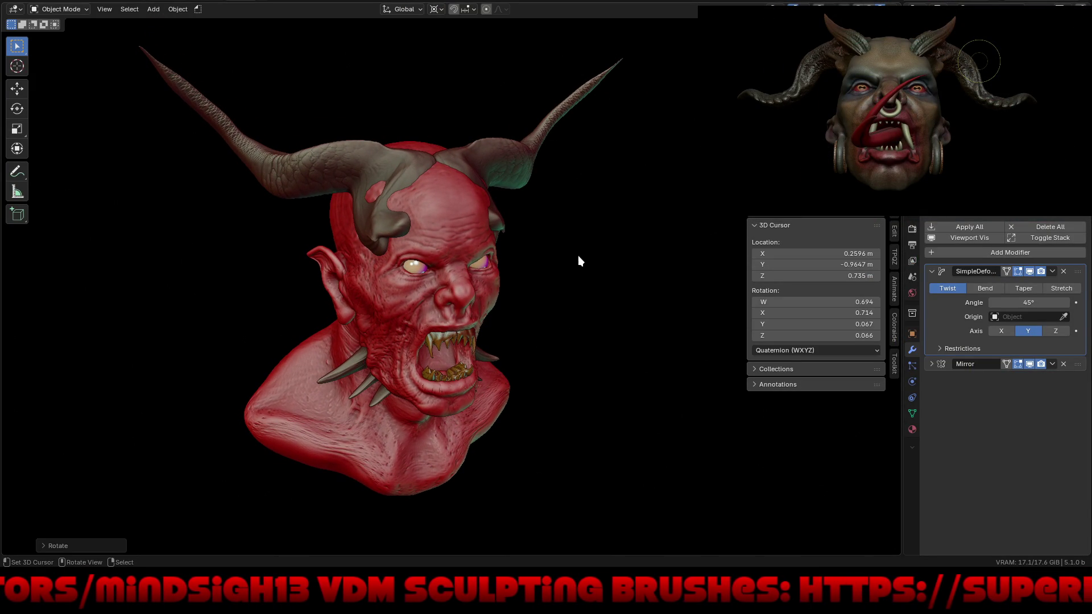
{"action": "left_click", "coordinate": [467, 216]}
{"action": "left_click", "coordinate": [912, 429]}
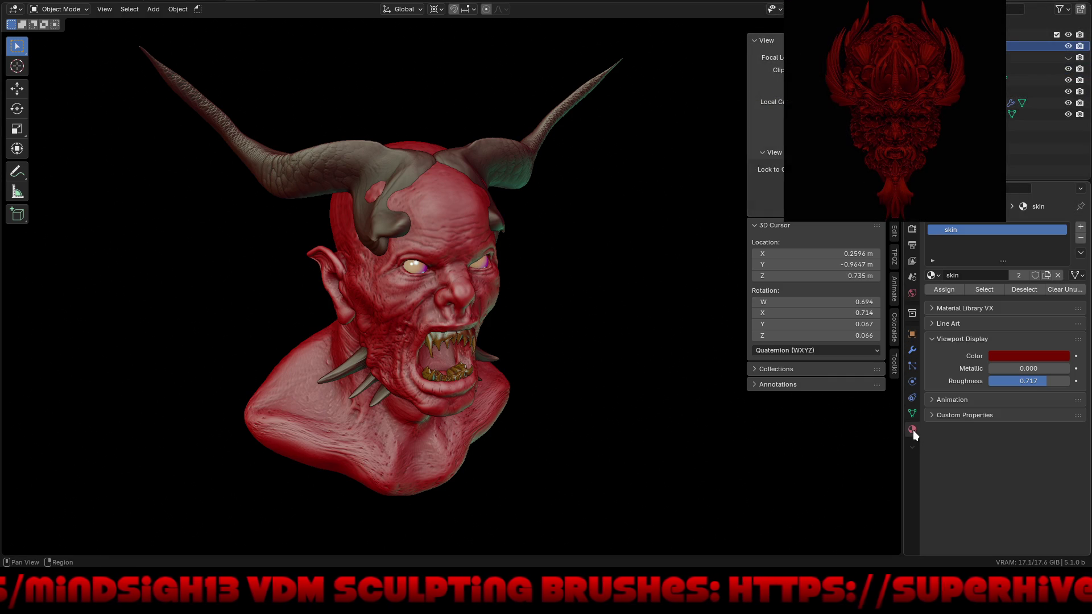
{"action": "mouse_move", "coordinate": [1028, 382]}
{"action": "left_mouse_down"}
{"action": "mouse_move", "coordinate": [989, 382]}
{"action": "mouse_move", "coordinate": [1068, 382]}
{"action": "mouse_move", "coordinate": [1059, 386]}
{"action": "left_mouse_up"}
{"action": "left_click", "coordinate": [1038, 358]}
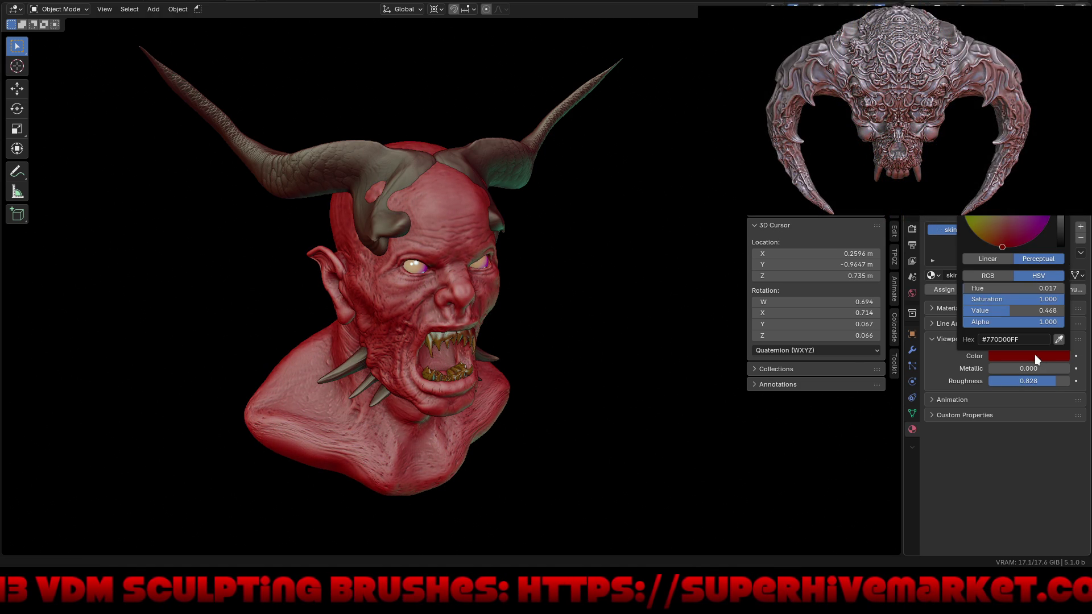
{"action": "mouse_move", "coordinate": [1011, 310]}
{"action": "left_mouse_down"}
{"action": "mouse_move", "coordinate": [1055, 311]}
{"action": "mouse_move", "coordinate": [963, 310]}
{"action": "mouse_move", "coordinate": [996, 311]}
{"action": "left_mouse_up"}
{"action": "left_click_drag", "start_coordinate": [1025, 200], "coordinate": [1018, 189]}
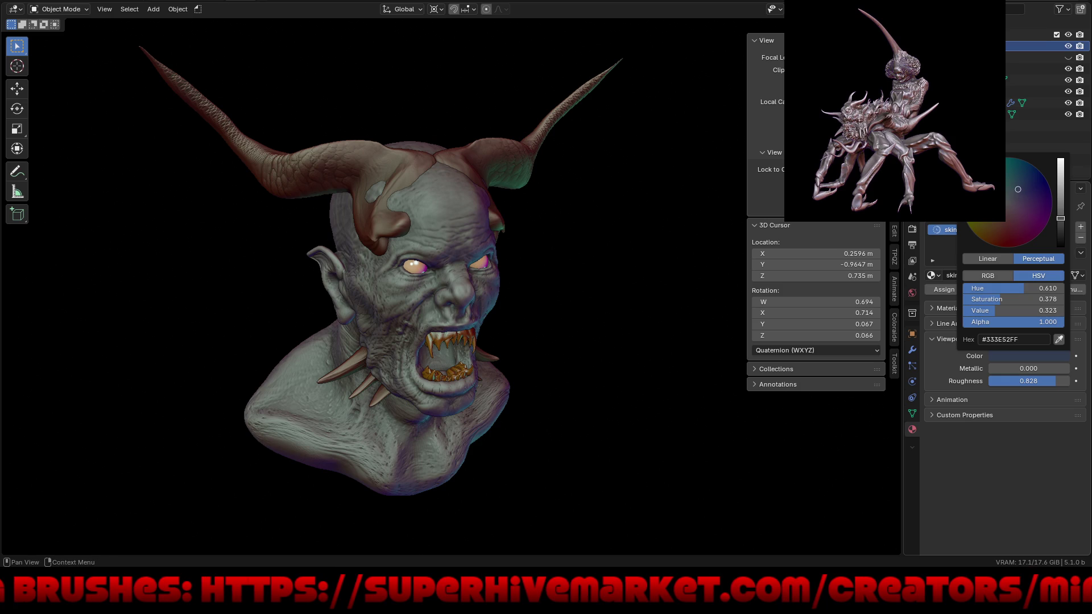
{"action": "mouse_move", "coordinate": [571, 335]}
{"action": "middle_mouse_down"}
{"action": "mouse_move", "coordinate": [482, 288]}
{"action": "mouse_move", "coordinate": [482, 271]}
{"action": "mouse_move", "coordinate": [545, 266]}
{"action": "mouse_move", "coordinate": [537, 347]}
{"action": "mouse_move", "coordinate": [643, 343]}
{"action": "mouse_move", "coordinate": [403, 306]}
{"action": "middle_mouse_up"}
Change the Horns material viewport colour to dark indigo #16002D
{"action": "scroll", "coordinate": [402, 303], "scroll_direction": "up", "scroll_amount": 1}
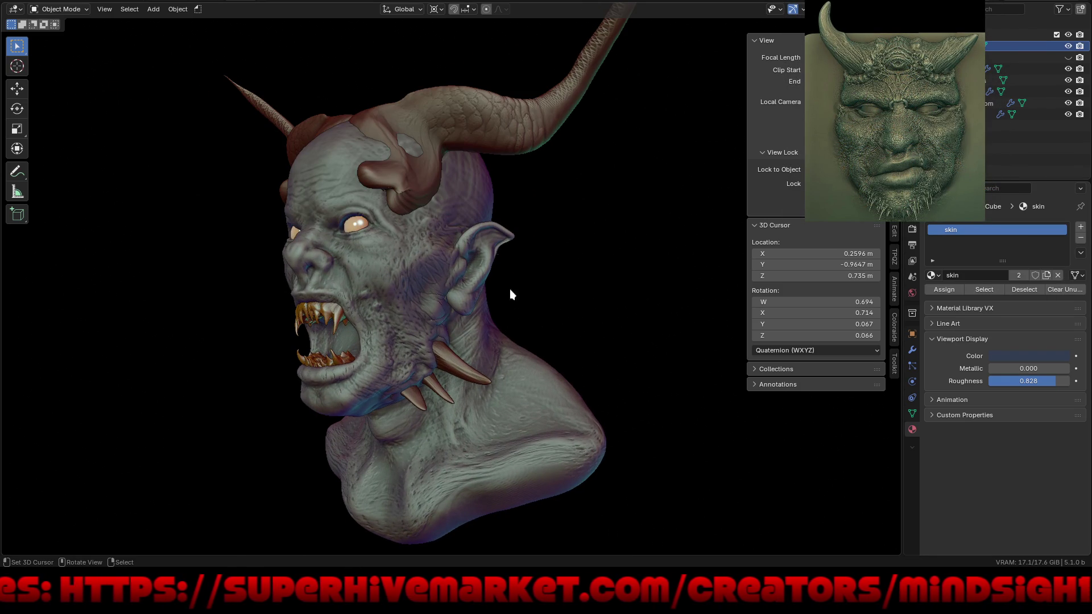
{"action": "left_click", "coordinate": [507, 121]}
{"action": "left_click", "coordinate": [1028, 355]}
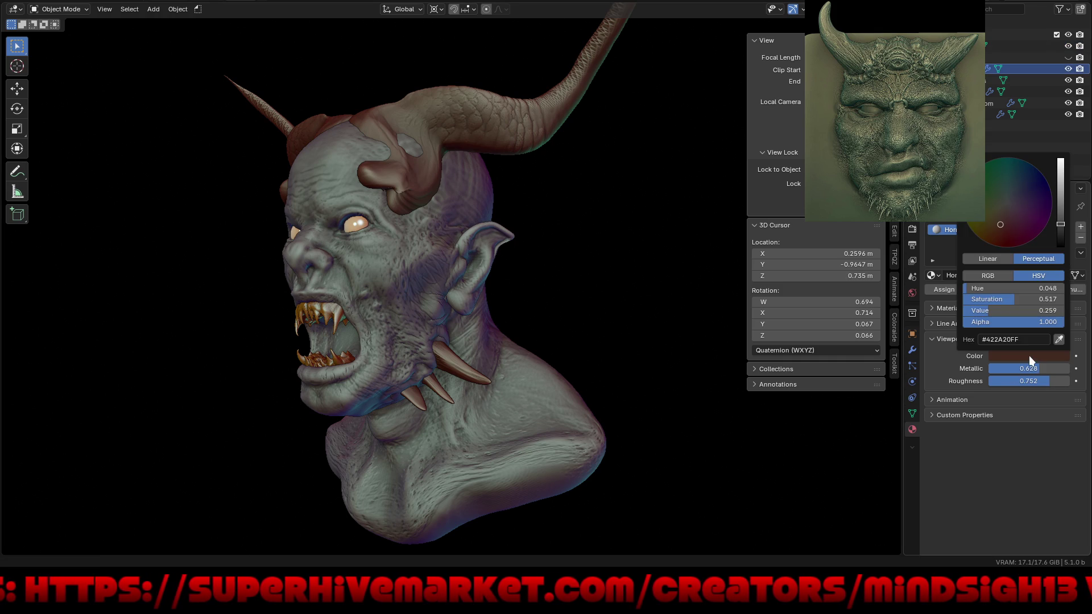
{"action": "mouse_move", "coordinate": [1060, 242]}
{"action": "left_mouse_down"}
{"action": "mouse_move", "coordinate": [1035, 196]}
{"action": "mouse_move", "coordinate": [1051, 198]}
{"action": "left_mouse_up"}
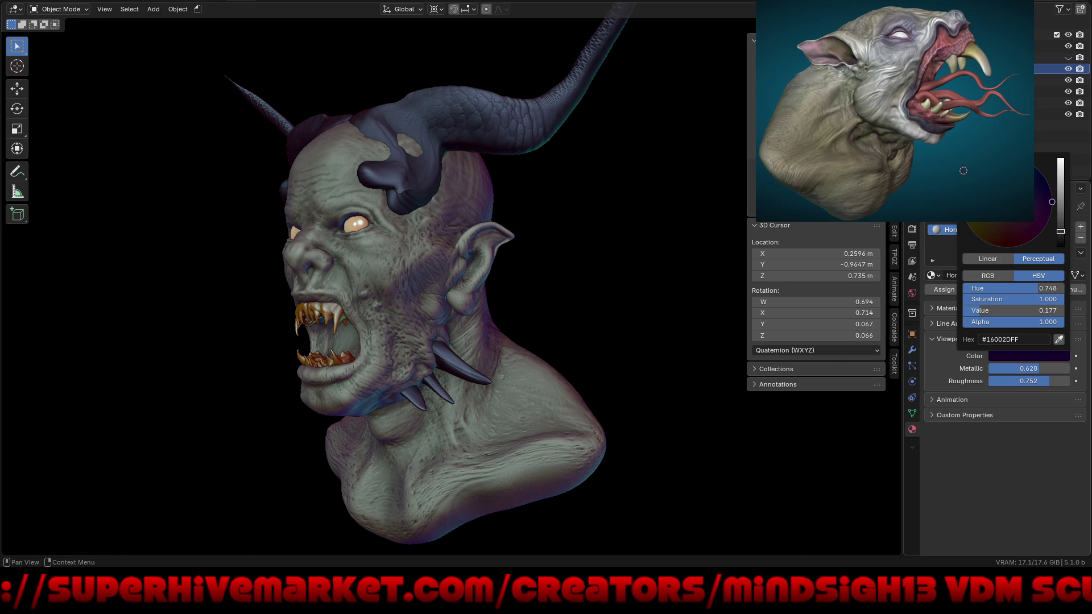
{"action": "mouse_move", "coordinate": [524, 238]}
{"action": "middle_mouse_down"}
{"action": "mouse_move", "coordinate": [457, 265]}
{"action": "mouse_move", "coordinate": [561, 268]}
{"action": "mouse_move", "coordinate": [523, 263]}
{"action": "mouse_move", "coordinate": [501, 236]}
{"action": "mouse_move", "coordinate": [498, 159]}
{"action": "mouse_move", "coordinate": [503, 238]}
{"action": "mouse_move", "coordinate": [543, 282]}
{"action": "mouse_move", "coordinate": [528, 286]}
{"action": "middle_mouse_up"}
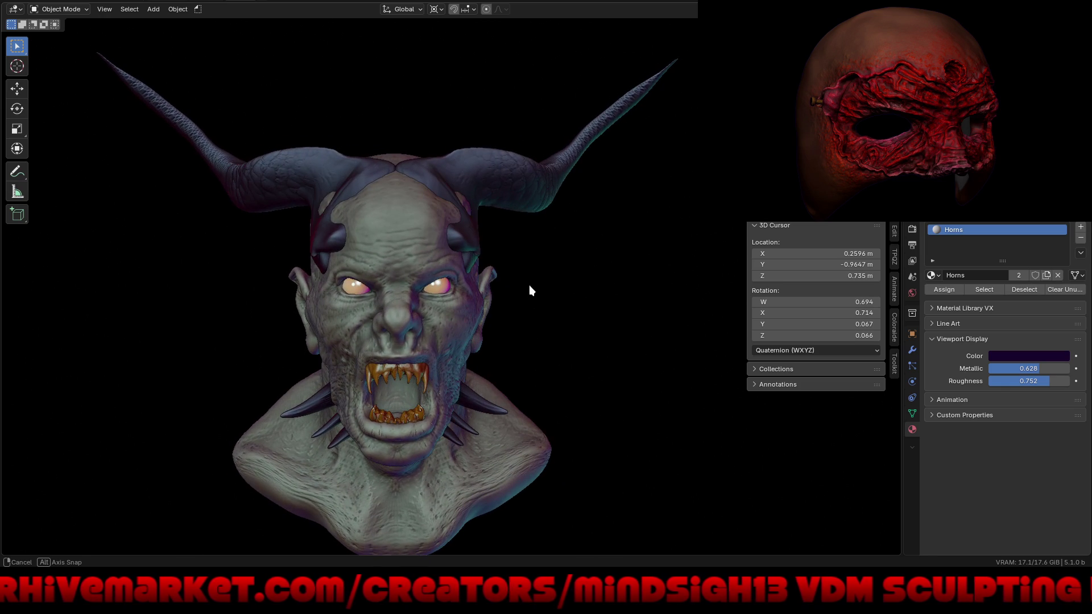
Give the Eyes material a dark red viewport colour and Metallic 1.000
{"action": "left_click", "coordinate": [439, 287]}
{"action": "left_click", "coordinate": [1019, 355]}
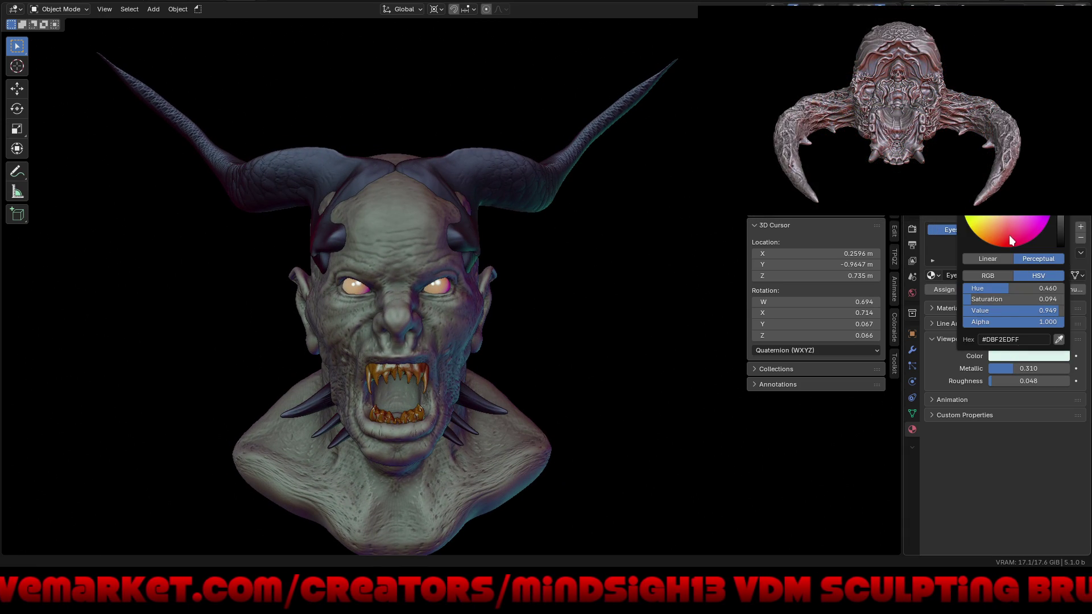
{"action": "left_click_drag", "start_coordinate": [1011, 239], "coordinate": [1001, 246]}
{"action": "left_click_drag", "start_coordinate": [1062, 219], "coordinate": [1061, 231]}
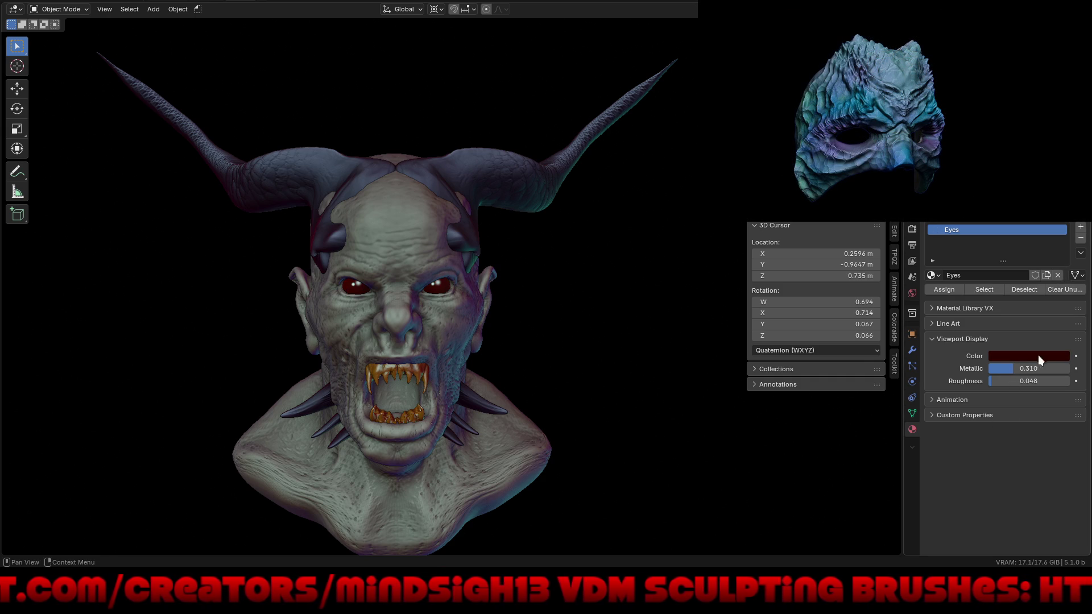
{"action": "left_click_drag", "start_coordinate": [1002, 372], "coordinate": [1069, 371]}
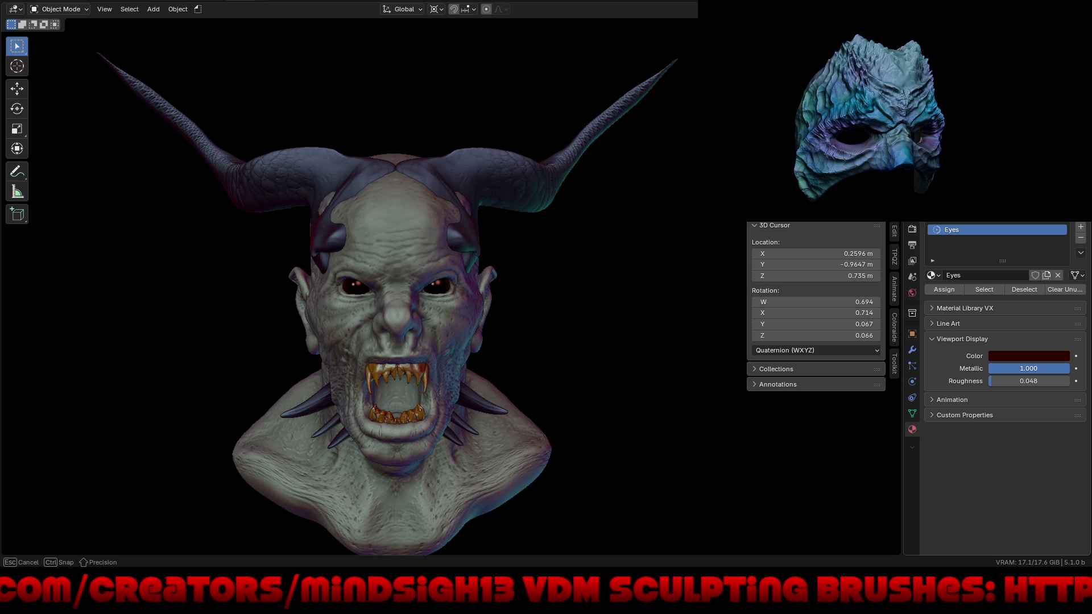
{"action": "mouse_move", "coordinate": [619, 366]}
{"action": "middle_mouse_down"}
{"action": "mouse_move", "coordinate": [551, 348]}
{"action": "mouse_move", "coordinate": [561, 319]}
{"action": "mouse_move", "coordinate": [654, 333]}
{"action": "mouse_move", "coordinate": [574, 346]}
{"action": "mouse_move", "coordinate": [562, 339]}
{"action": "mouse_move", "coordinate": [623, 329]}
{"action": "mouse_move", "coordinate": [638, 329]}
{"action": "mouse_move", "coordinate": [647, 350]}
{"action": "mouse_move", "coordinate": [641, 329]}
{"action": "mouse_move", "coordinate": [628, 330]}
{"action": "middle_mouse_up"}
Place the 3D cursor on the bust, orbit to a front view, and select the horns
{"action": "mouse_move", "coordinate": [474, 223]}
{"action": "middle_mouse_down"}
{"action": "mouse_move", "coordinate": [514, 425]}
{"action": "mouse_move", "coordinate": [459, 416]}
{"action": "mouse_move", "coordinate": [509, 407]}
{"action": "middle_mouse_up"}
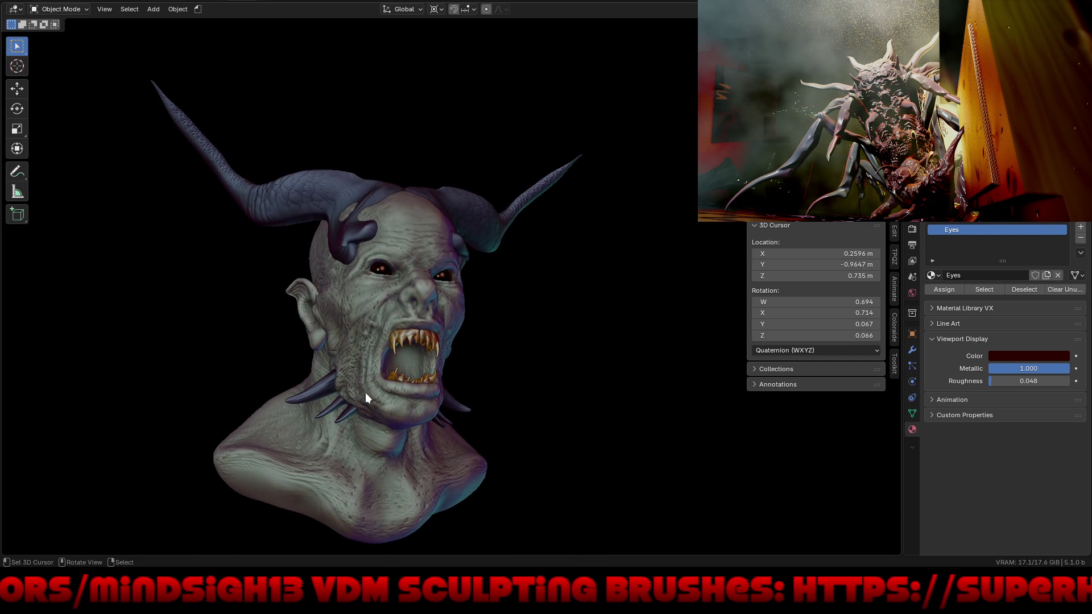
{"action": "scroll", "coordinate": [380, 424], "scroll_direction": "up", "scroll_amount": 1}
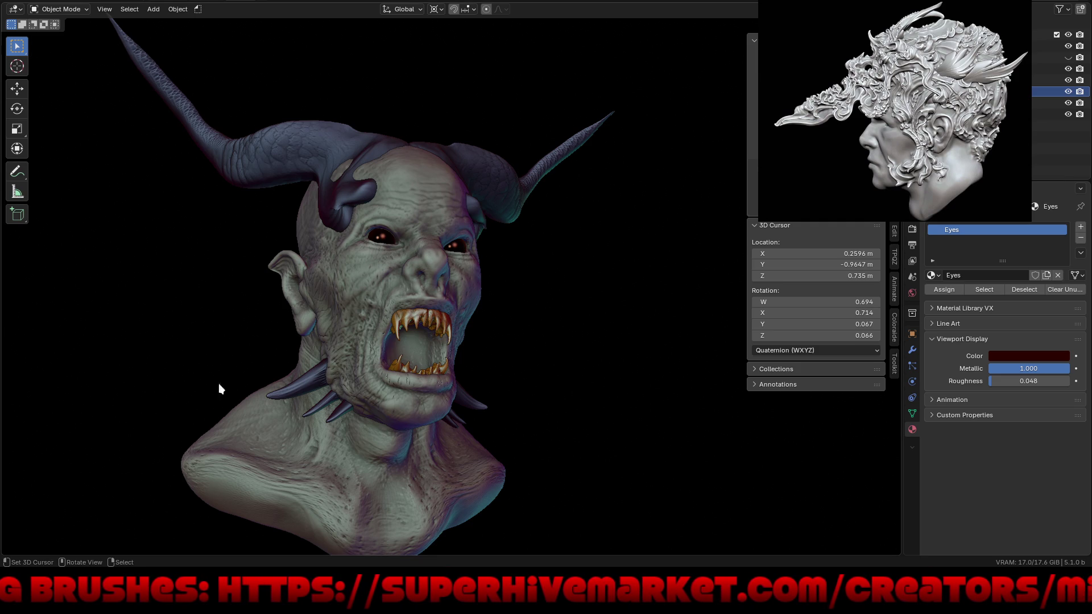
{"action": "right_click", "coordinate": [534, 347], "text": "shift"}
{"action": "mouse_move", "coordinate": [541, 342]}
{"action": "middle_mouse_down"}
{"action": "mouse_move", "coordinate": [472, 346]}
{"action": "mouse_move", "coordinate": [514, 388]}
{"action": "mouse_move", "coordinate": [496, 376]}
{"action": "mouse_move", "coordinate": [489, 441]}
{"action": "mouse_move", "coordinate": [492, 429]}
{"action": "middle_mouse_up"}
{"action": "scroll", "coordinate": [436, 271], "scroll_direction": "down", "scroll_amount": 2}
{"action": "scroll", "coordinate": [437, 270], "scroll_direction": "up", "scroll_amount": 2}
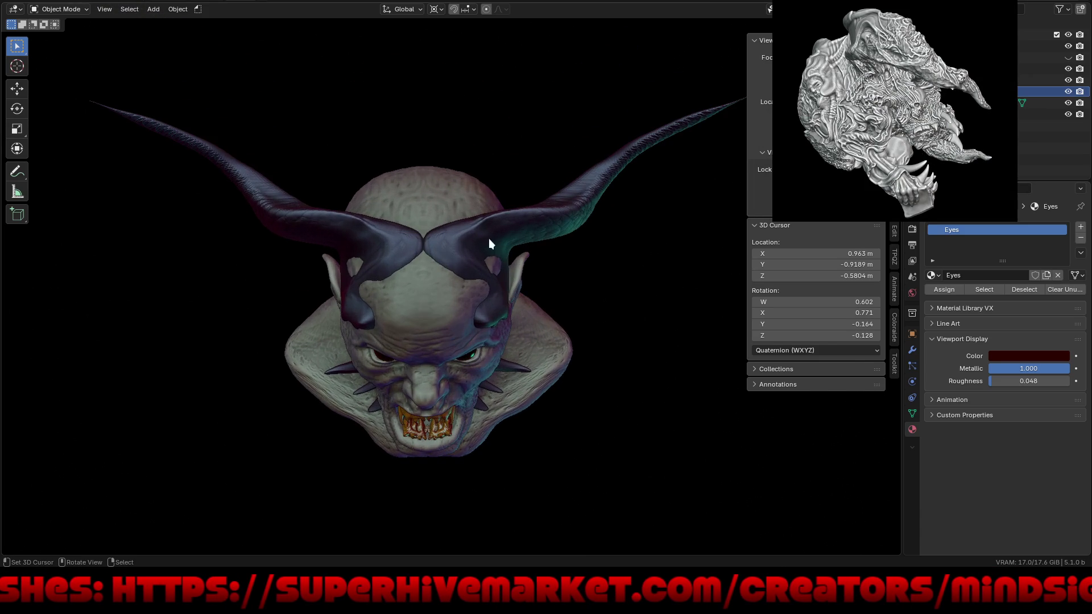
{"action": "left_click", "coordinate": [486, 233]}
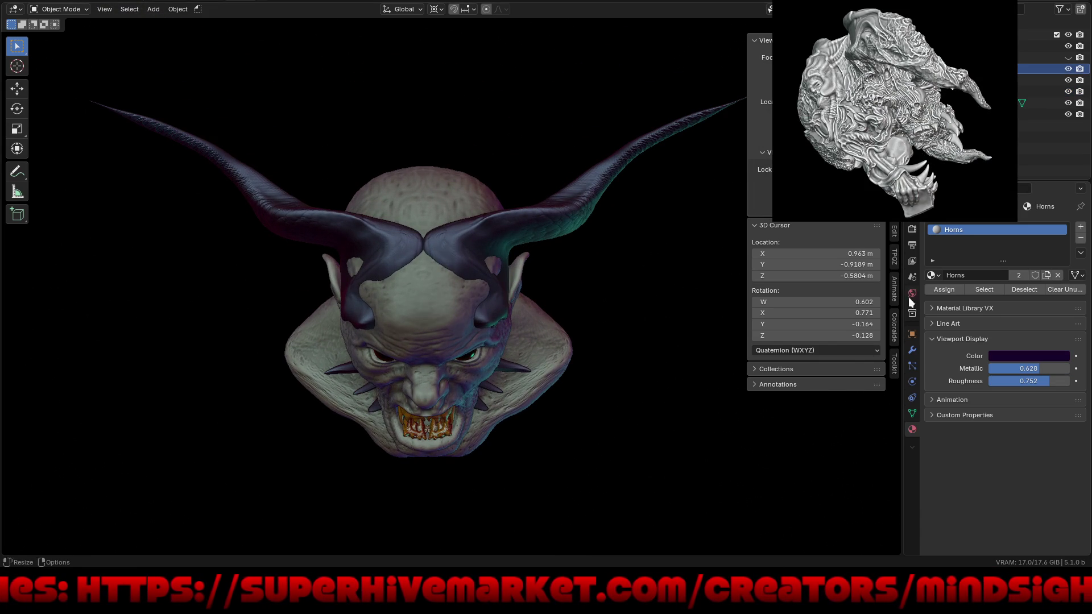
Rotate the horns around Z, shift them along X, and cancel a trial X-rotation tilt
{"action": "left_click", "coordinate": [916, 330]}
{"action": "left_click_drag", "start_coordinate": [1022, 321], "coordinate": [1082, 322]}
{"action": "left_click_drag", "start_coordinate": [1023, 262], "coordinate": [1000, 262]}
{"action": "mouse_move", "coordinate": [456, 401]}
{"action": "middle_mouse_down"}
{"action": "mouse_move", "coordinate": [512, 342]}
{"action": "mouse_move", "coordinate": [568, 340]}
{"action": "mouse_move", "coordinate": [446, 397]}
{"action": "mouse_move", "coordinate": [336, 386]}
{"action": "mouse_move", "coordinate": [346, 483]}
{"action": "mouse_move", "coordinate": [429, 433]}
{"action": "mouse_move", "coordinate": [504, 366]}
{"action": "mouse_move", "coordinate": [649, 389]}
{"action": "mouse_move", "coordinate": [667, 377]}
{"action": "mouse_move", "coordinate": [626, 376]}
{"action": "mouse_move", "coordinate": [639, 398]}
{"action": "mouse_move", "coordinate": [622, 392]}
{"action": "middle_mouse_up"}
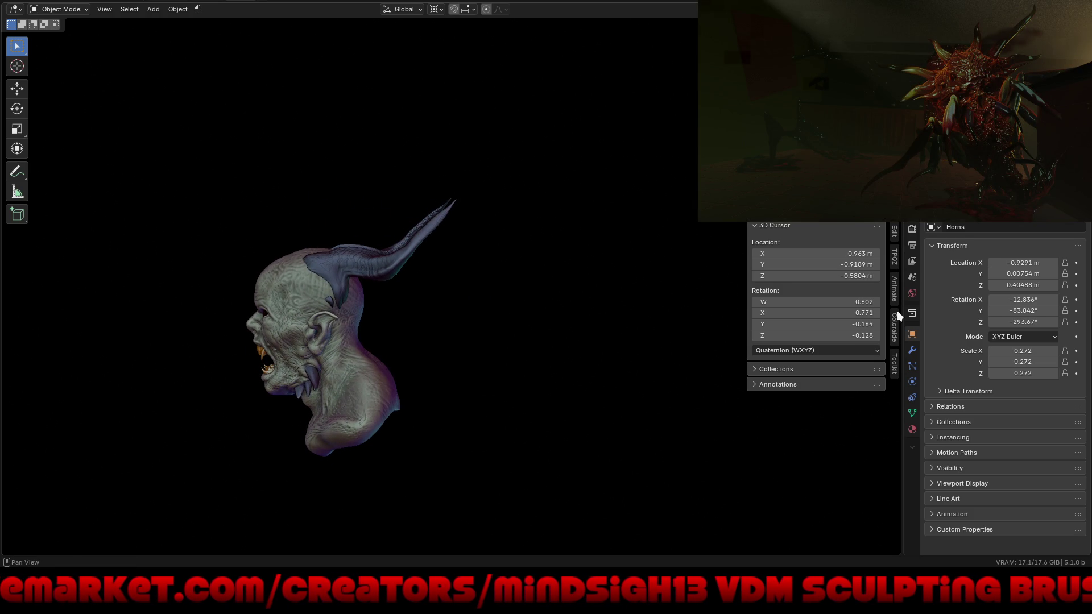
{"action": "left_click_drag", "start_coordinate": [1017, 299], "coordinate": [998, 299]}
{"action": "key", "text": "Escape"}
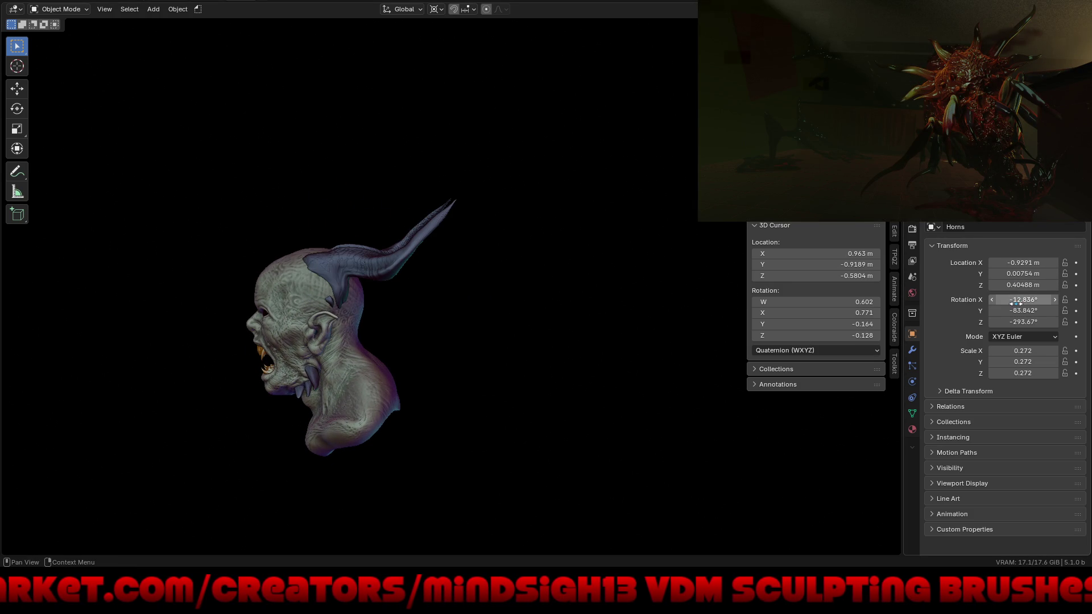
Tilt the horns to Y rotation -138.84° and slide them along X toward the head
{"action": "mouse_move", "coordinate": [569, 323]}
{"action": "middle_mouse_down"}
{"action": "mouse_move", "coordinate": [641, 353]}
{"action": "mouse_move", "coordinate": [613, 362]}
{"action": "middle_mouse_up"}
{"action": "left_click_drag", "start_coordinate": [1024, 311], "coordinate": [990, 310]}
{"action": "mouse_move", "coordinate": [523, 397]}
{"action": "middle_mouse_down"}
{"action": "mouse_move", "coordinate": [486, 346]}
{"action": "mouse_move", "coordinate": [550, 335]}
{"action": "mouse_move", "coordinate": [632, 344]}
{"action": "mouse_move", "coordinate": [647, 335]}
{"action": "mouse_move", "coordinate": [636, 333]}
{"action": "mouse_move", "coordinate": [619, 351]}
{"action": "mouse_move", "coordinate": [492, 393]}
{"action": "mouse_move", "coordinate": [580, 373]}
{"action": "mouse_move", "coordinate": [580, 383]}
{"action": "mouse_move", "coordinate": [688, 404]}
{"action": "mouse_move", "coordinate": [639, 388]}
{"action": "mouse_move", "coordinate": [568, 389]}
{"action": "mouse_move", "coordinate": [590, 396]}
{"action": "middle_mouse_up"}
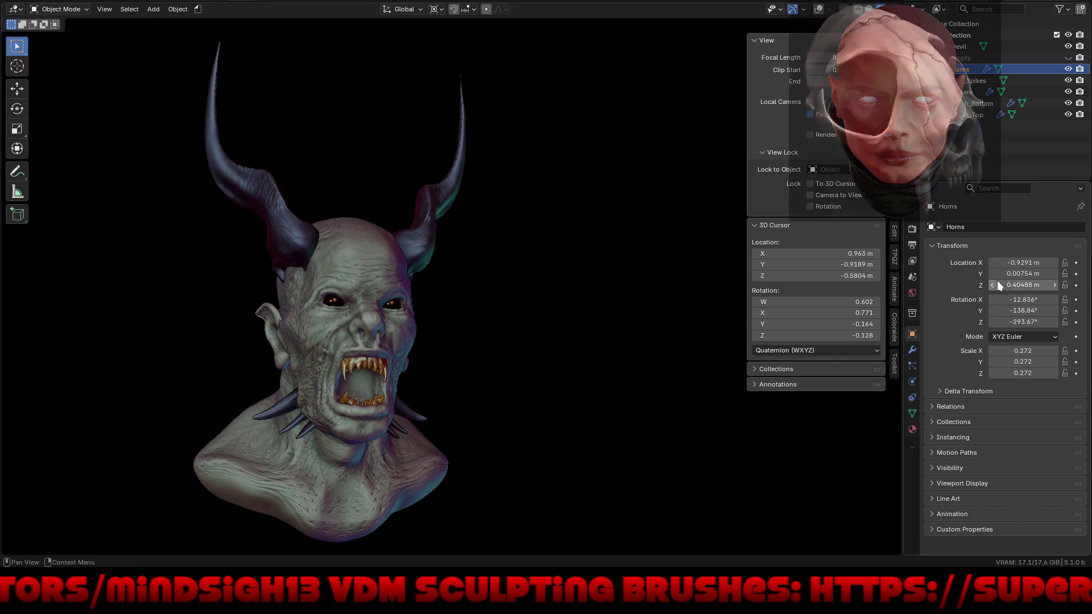
{"action": "mouse_move", "coordinate": [1017, 264]}
{"action": "left_mouse_down"}
{"action": "mouse_move", "coordinate": [1050, 264]}
{"action": "mouse_move", "coordinate": [979, 274]}
{"action": "mouse_move", "coordinate": [1017, 285]}
{"action": "left_mouse_up"}
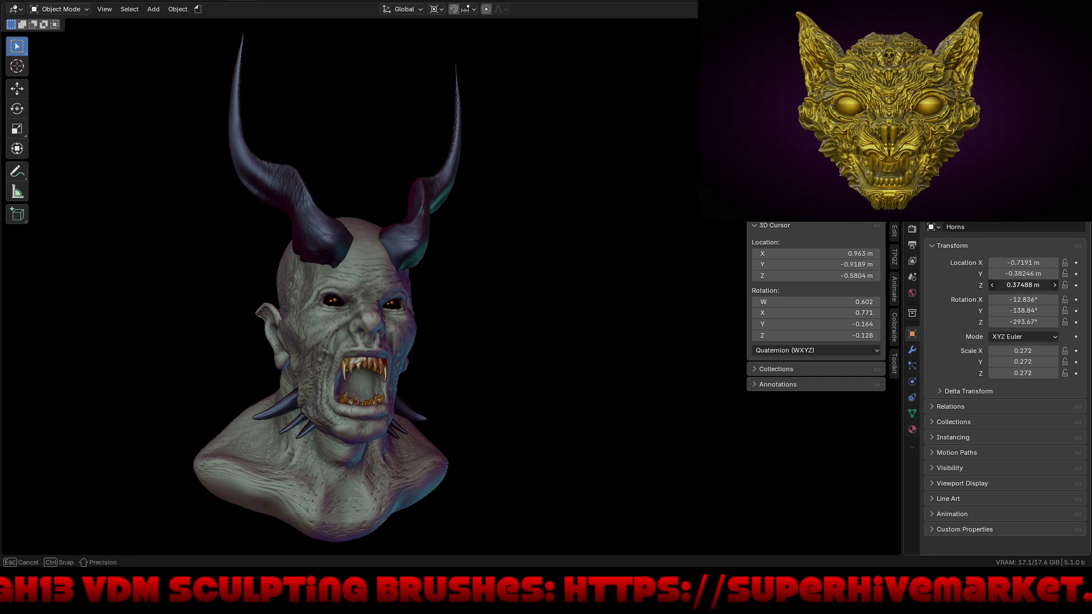
Set the horns' Location Z to 0.374883 m and Rotation Z to -299.67°, then place the 3D cursor
{"action": "left_click", "coordinate": [1017, 285]}
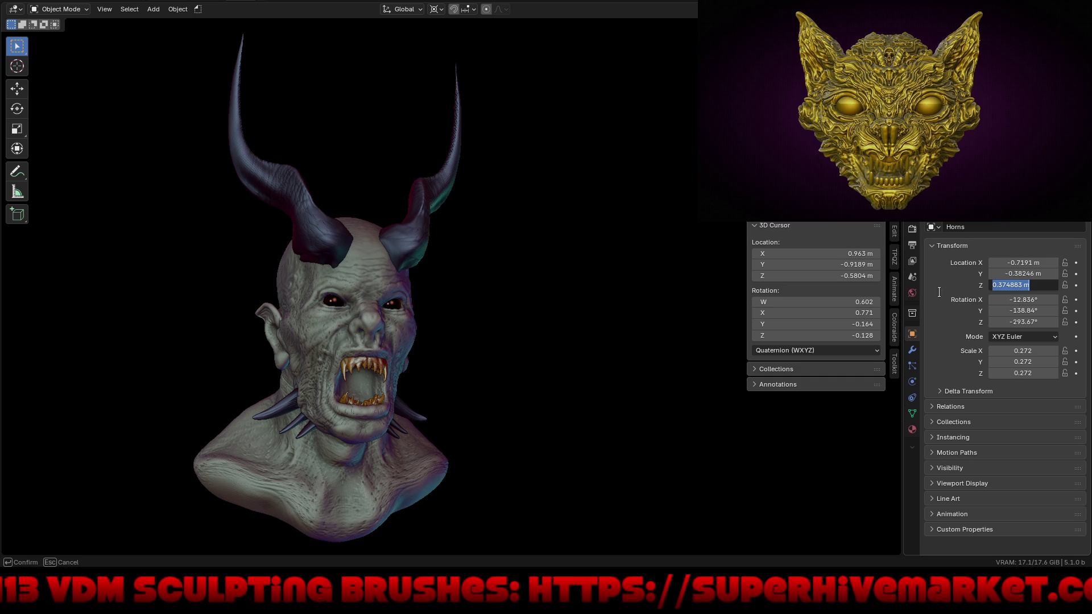
{"action": "key", "text": "Return"}
{"action": "mouse_move", "coordinate": [1026, 322]}
{"action": "left_mouse_down"}
{"action": "mouse_move", "coordinate": [1013, 322]}
{"action": "mouse_move", "coordinate": [1022, 322]}
{"action": "left_mouse_up"}
{"action": "mouse_move", "coordinate": [625, 357]}
{"action": "middle_mouse_down"}
{"action": "mouse_move", "coordinate": [483, 377]}
{"action": "mouse_move", "coordinate": [475, 334]}
{"action": "mouse_move", "coordinate": [463, 350]}
{"action": "mouse_move", "coordinate": [528, 403]}
{"action": "mouse_move", "coordinate": [637, 379]}
{"action": "mouse_move", "coordinate": [699, 380]}
{"action": "mouse_move", "coordinate": [556, 398]}
{"action": "mouse_move", "coordinate": [507, 419]}
{"action": "mouse_move", "coordinate": [374, 418]}
{"action": "mouse_move", "coordinate": [522, 404]}
{"action": "mouse_move", "coordinate": [545, 416]}
{"action": "mouse_move", "coordinate": [516, 418]}
{"action": "mouse_move", "coordinate": [429, 472]}
{"action": "mouse_move", "coordinate": [393, 458]}
{"action": "mouse_move", "coordinate": [339, 475]}
{"action": "mouse_move", "coordinate": [380, 472]}
{"action": "mouse_move", "coordinate": [442, 491]}
{"action": "middle_mouse_up"}
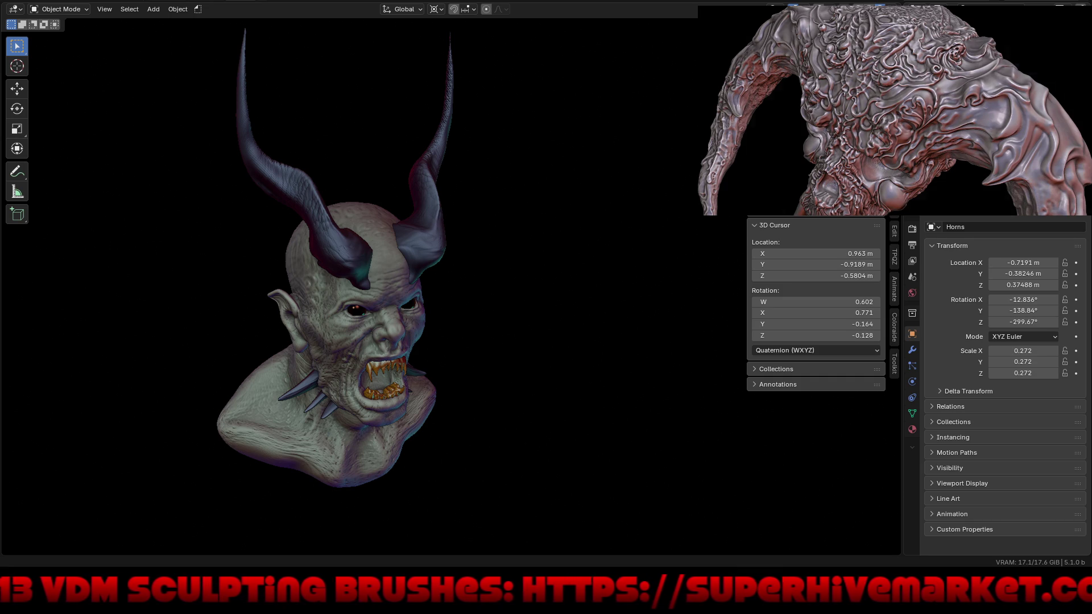
{"action": "left_click", "coordinate": [612, 370]}
Save an incremental copy as Chinese_Demon_Ghost_vampire1.blend and bring up the Open file browser
{"action": "mouse_move", "coordinate": [612, 371]}
{"action": "middle_mouse_down"}
{"action": "mouse_move", "coordinate": [565, 389]}
{"action": "mouse_move", "coordinate": [507, 341]}
{"action": "mouse_move", "coordinate": [567, 332]}
{"action": "mouse_move", "coordinate": [567, 410]}
{"action": "mouse_move", "coordinate": [567, 399]}
{"action": "middle_mouse_up"}
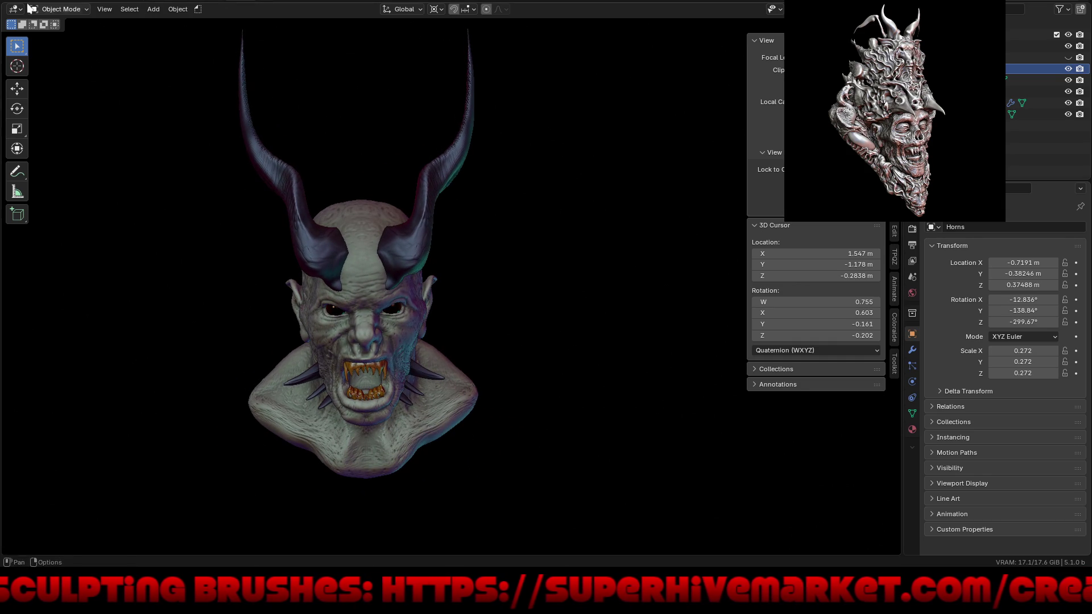
{"action": "left_click", "coordinate": [28, 2]}
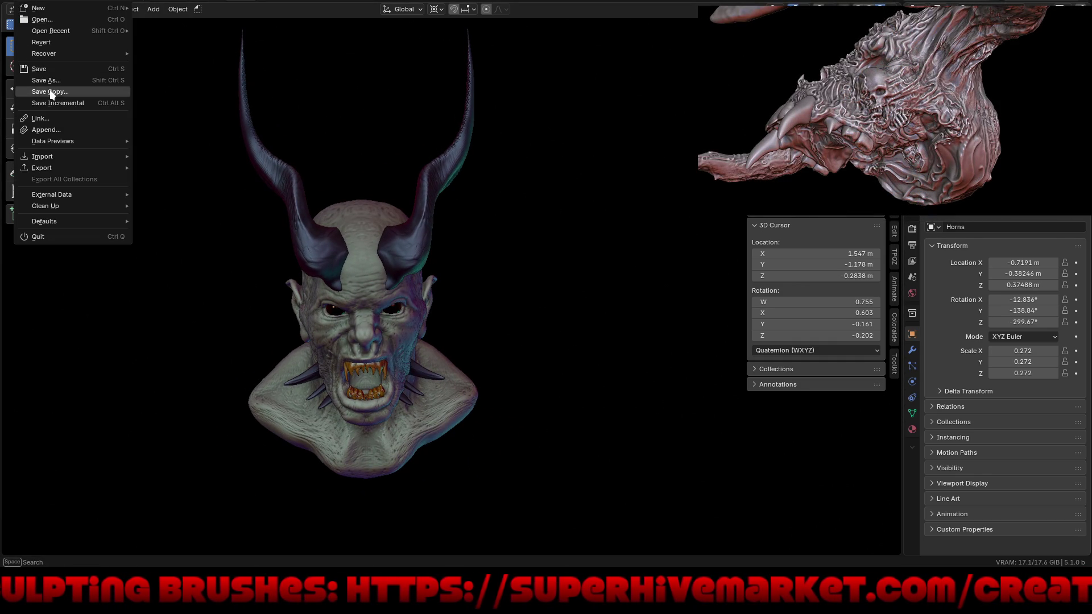
{"action": "left_click", "coordinate": [57, 102]}
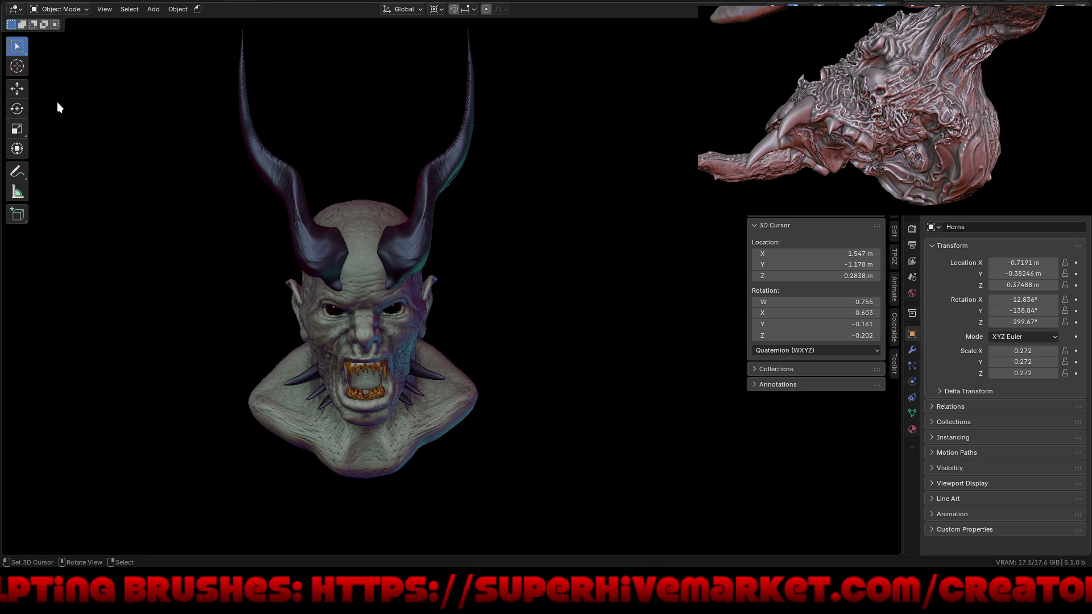
{"action": "left_click", "coordinate": [24, 1]}
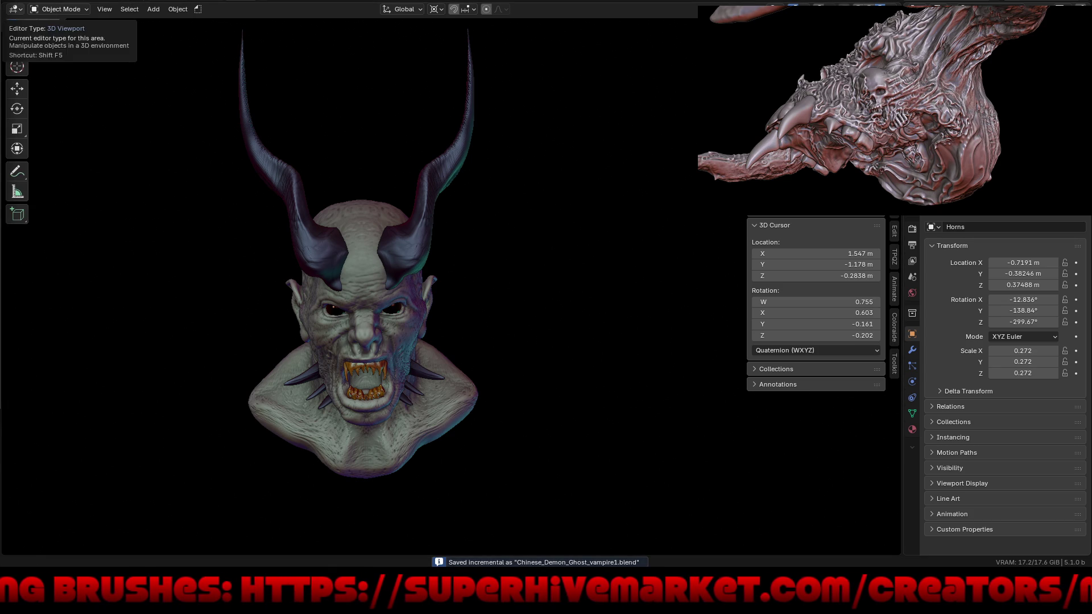
{"action": "key", "text": "ctrl+o"}
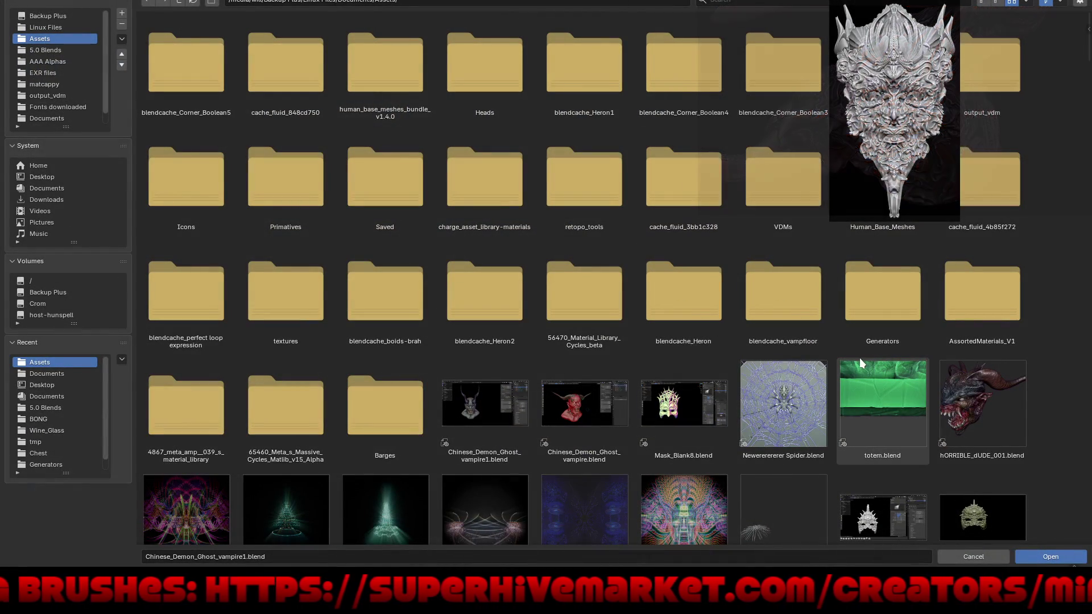
Scroll down the Assets folder to snapping geo node test.blend and open it
{"action": "scroll", "coordinate": [859, 357], "scroll_direction": "down", "scroll_amount": 5}
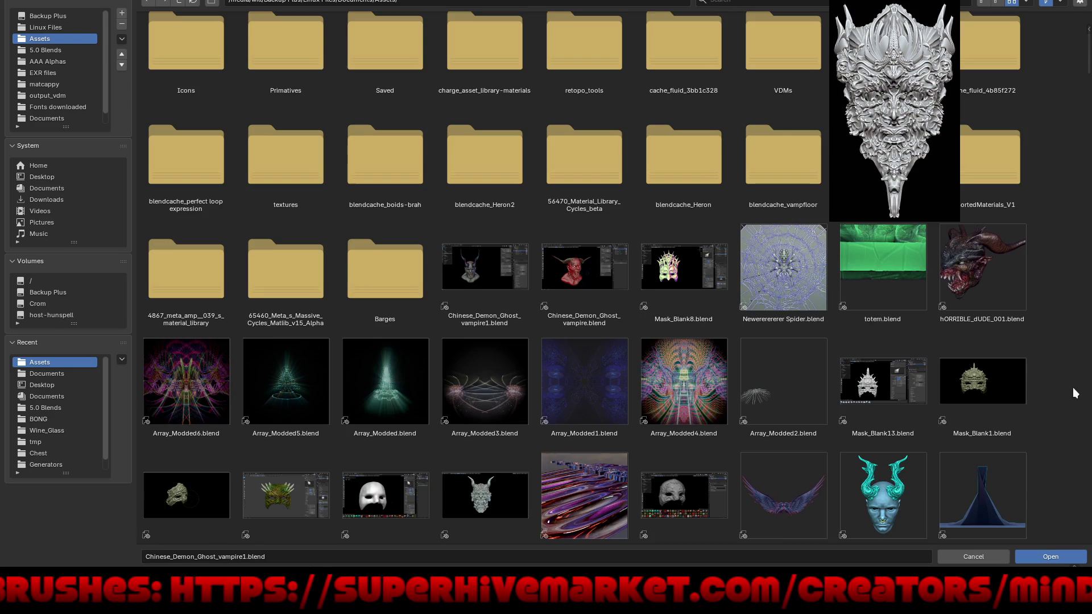
{"action": "scroll", "coordinate": [1071, 398], "scroll_direction": "down", "scroll_amount": 4}
{"action": "scroll", "coordinate": [1069, 400], "scroll_direction": "down", "scroll_amount": 10}
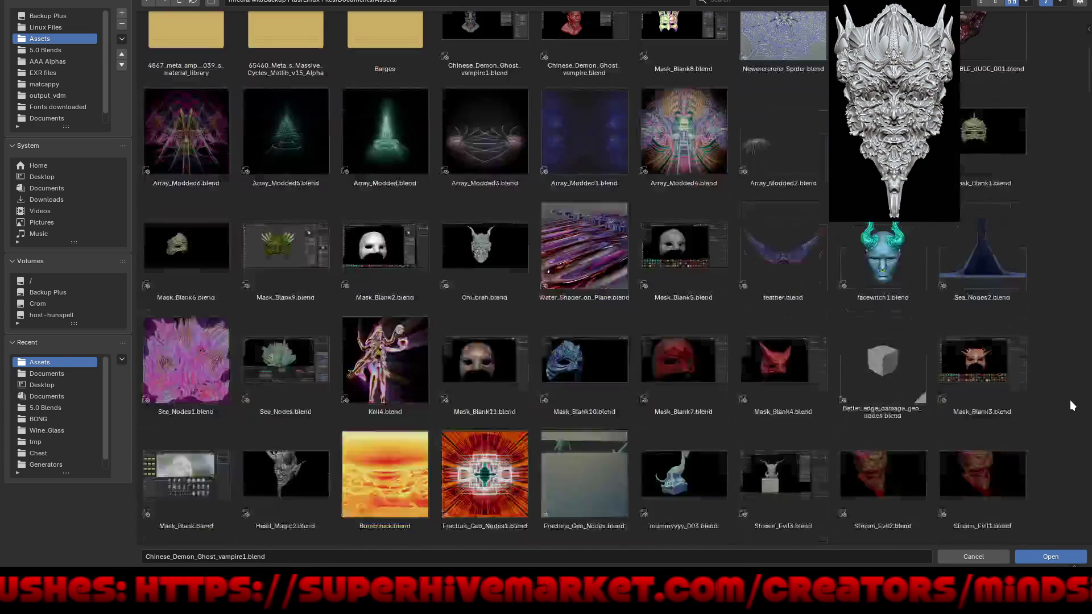
{"action": "scroll", "coordinate": [1070, 400], "scroll_direction": "down", "scroll_amount": 5}
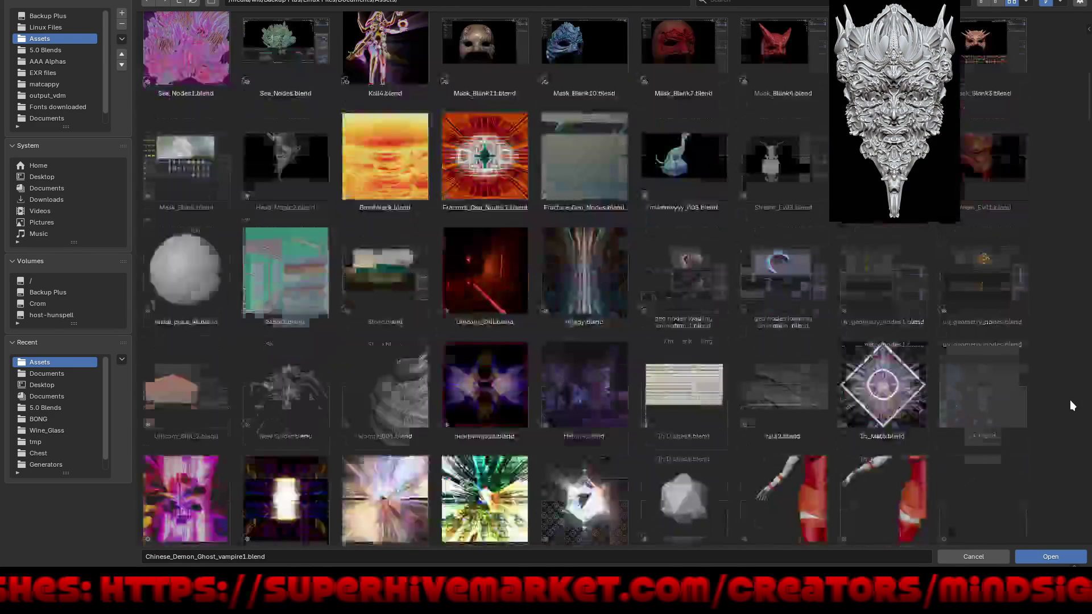
{"action": "scroll", "coordinate": [1070, 400], "scroll_direction": "down", "scroll_amount": 5}
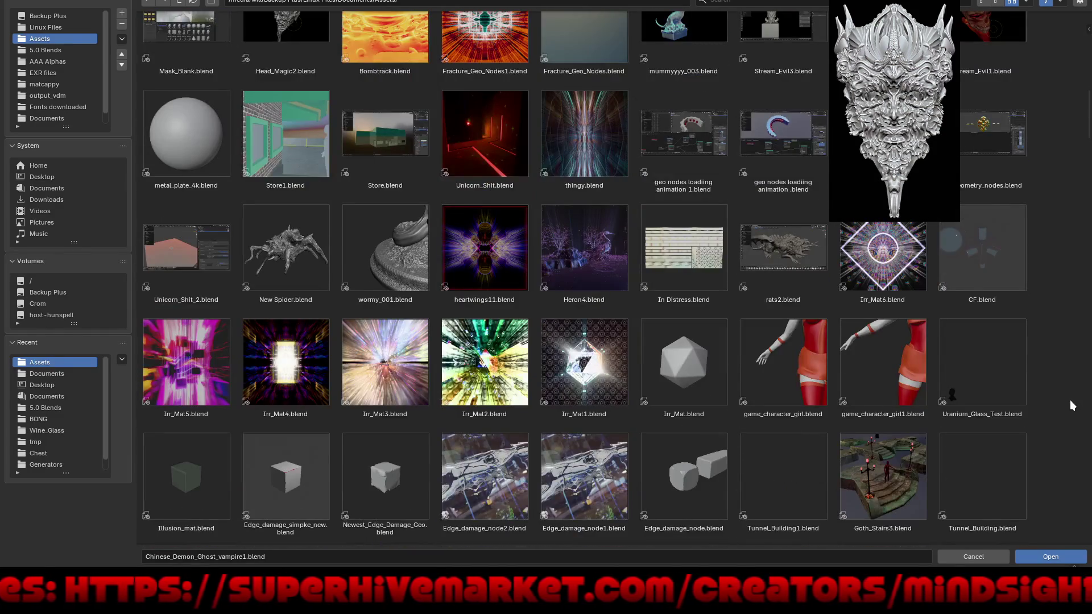
{"action": "scroll", "coordinate": [1070, 401], "scroll_direction": "down", "scroll_amount": 4}
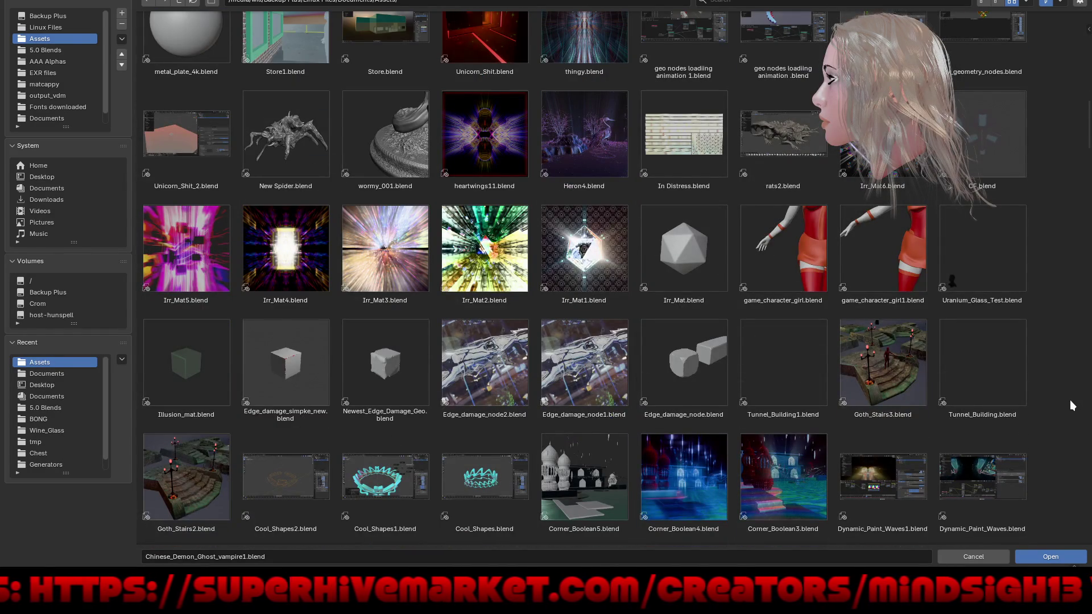
{"action": "scroll", "coordinate": [1070, 400], "scroll_direction": "down", "scroll_amount": 9}
{"action": "scroll", "coordinate": [1070, 400], "scroll_direction": "down", "scroll_amount": 3}
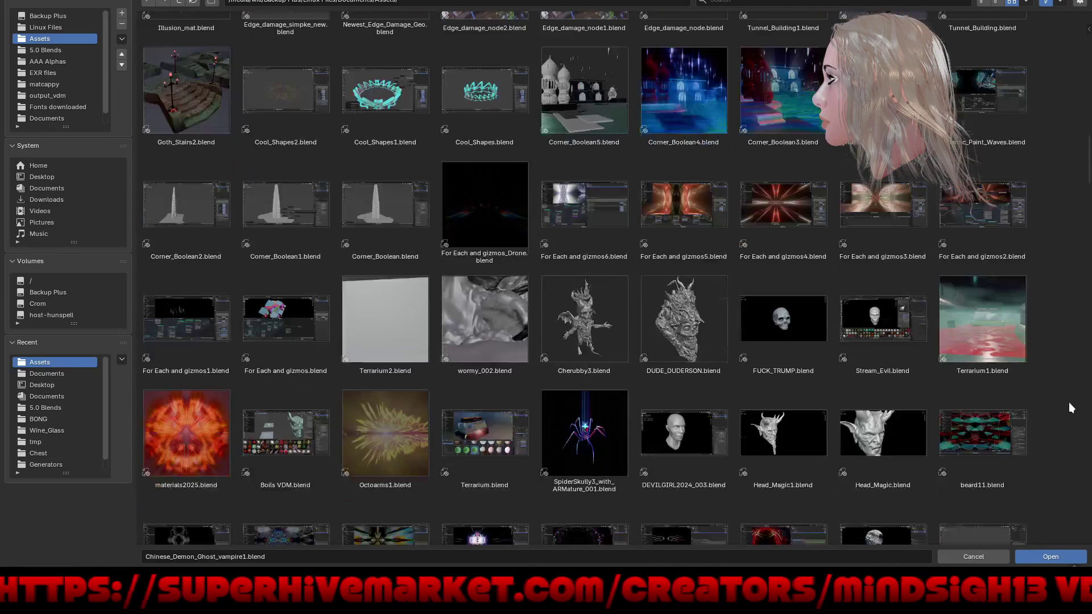
{"action": "scroll", "coordinate": [1069, 402], "scroll_direction": "down", "scroll_amount": 3}
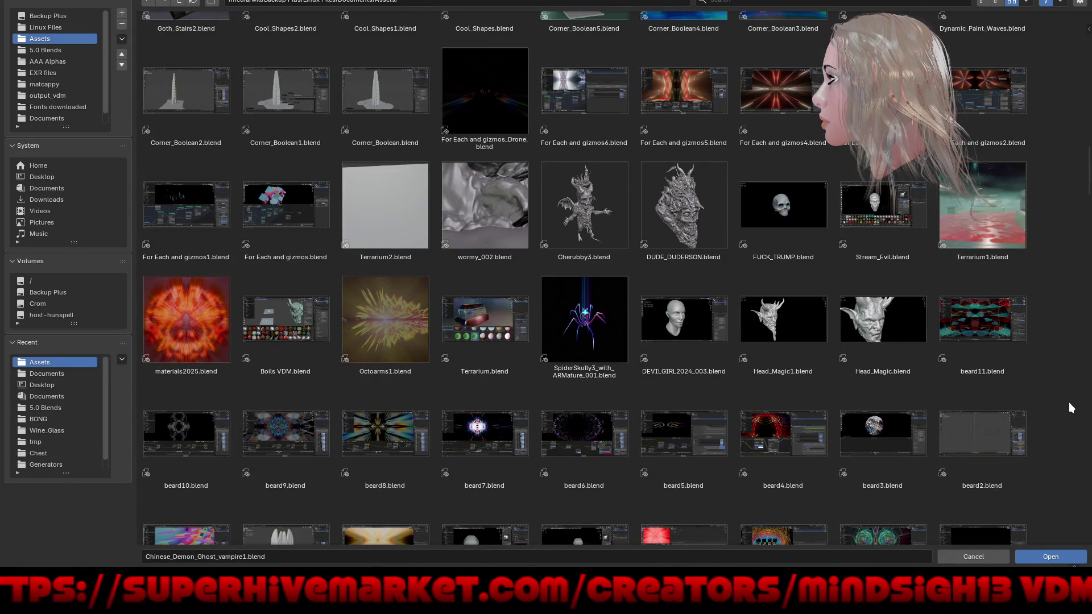
{"action": "scroll", "coordinate": [1069, 401], "scroll_direction": "down", "scroll_amount": 2}
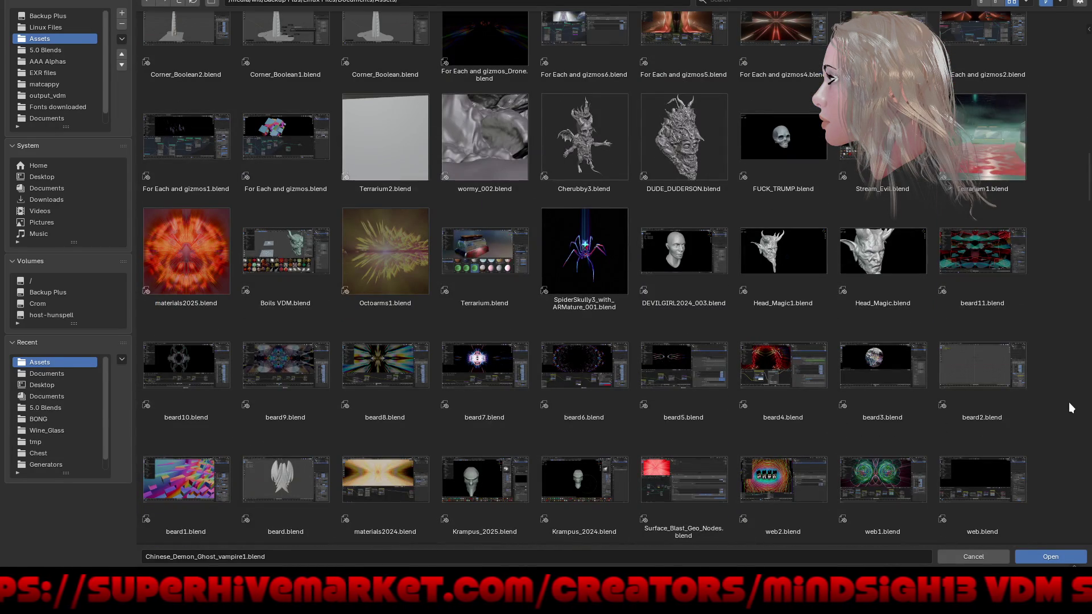
{"action": "scroll", "coordinate": [1069, 402], "scroll_direction": "down", "scroll_amount": 1}
{"action": "scroll", "coordinate": [1069, 402], "scroll_direction": "down", "scroll_amount": 3}
{"action": "scroll", "coordinate": [1069, 401], "scroll_direction": "down", "scroll_amount": 5}
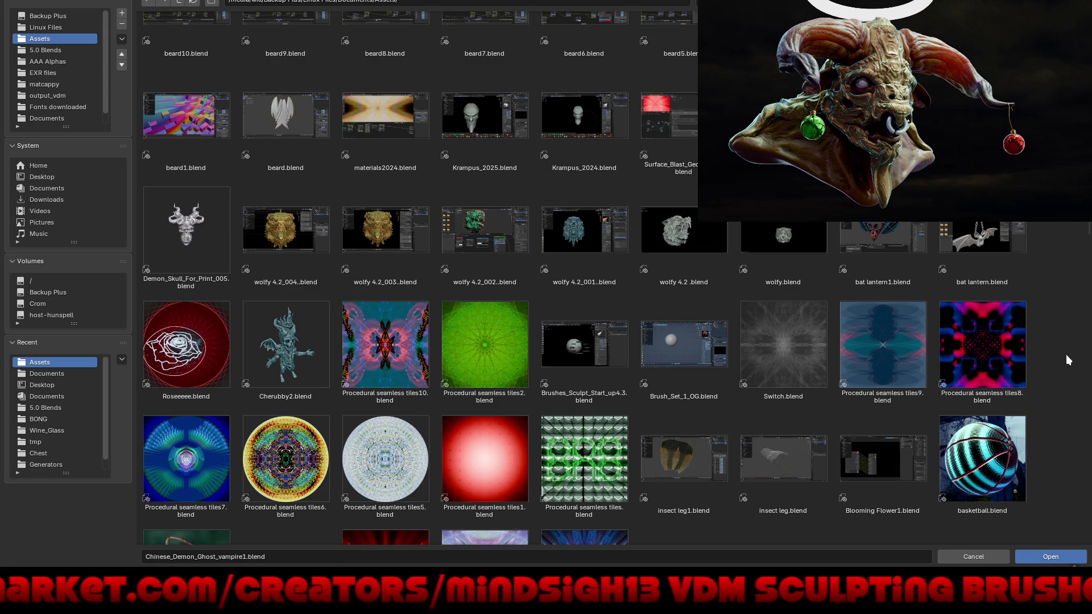
{"action": "scroll", "coordinate": [1066, 377], "scroll_direction": "down", "scroll_amount": 3}
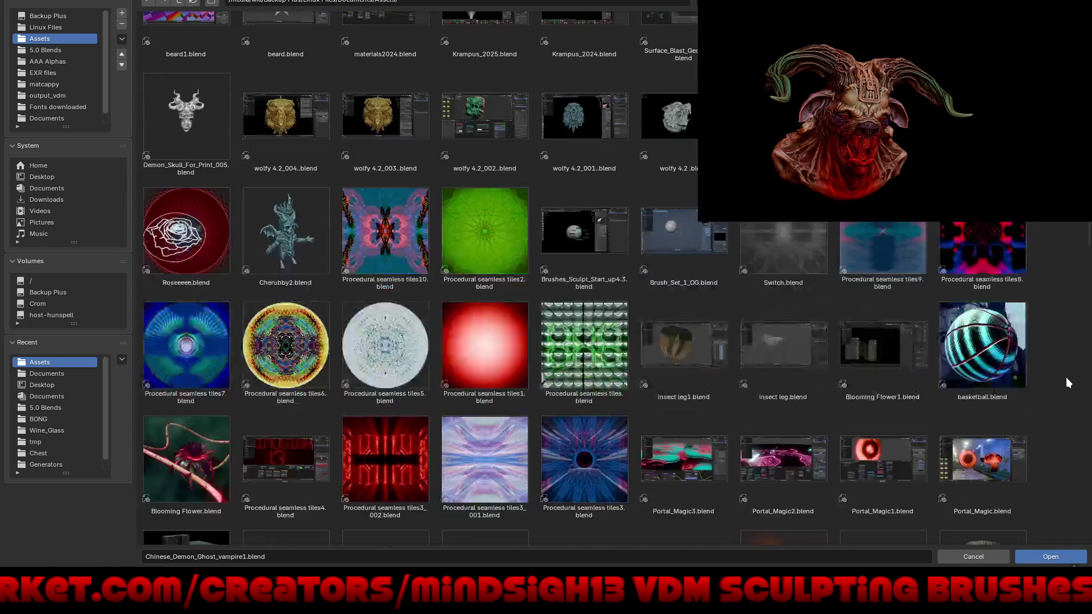
{"action": "scroll", "coordinate": [1066, 377], "scroll_direction": "down", "scroll_amount": 3}
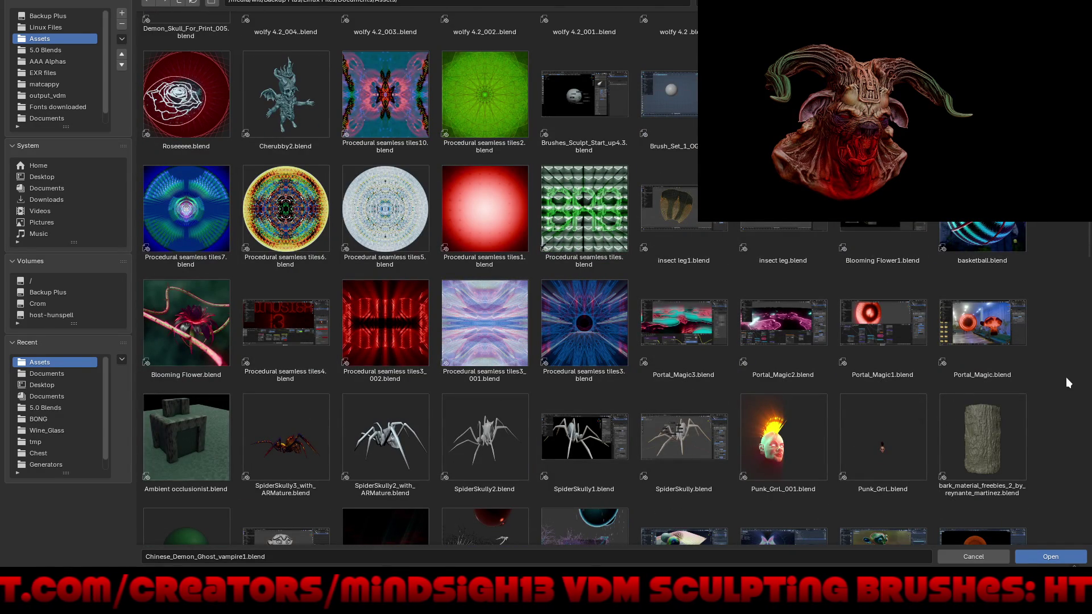
{"action": "scroll", "coordinate": [1066, 377], "scroll_direction": "down", "scroll_amount": 8}
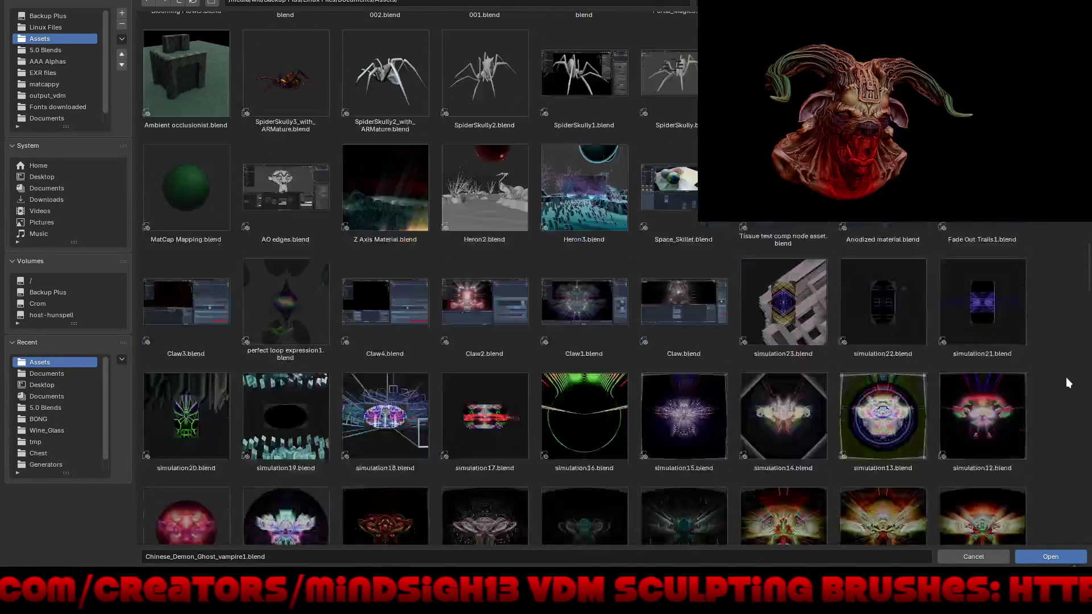
{"action": "scroll", "coordinate": [1067, 380], "scroll_direction": "down", "scroll_amount": 12}
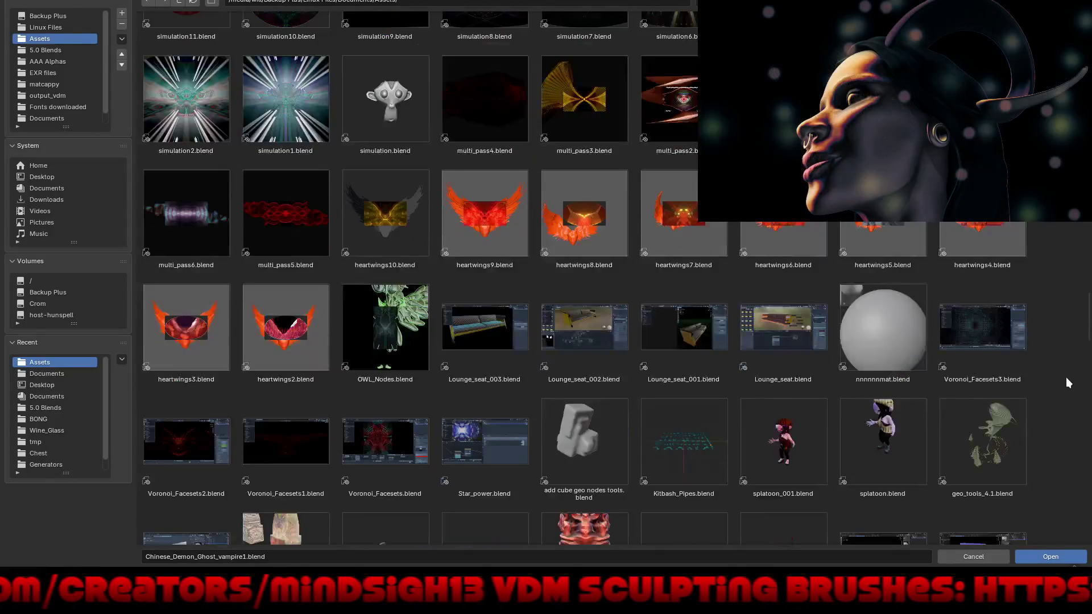
{"action": "scroll", "coordinate": [1066, 377], "scroll_direction": "down", "scroll_amount": 3}
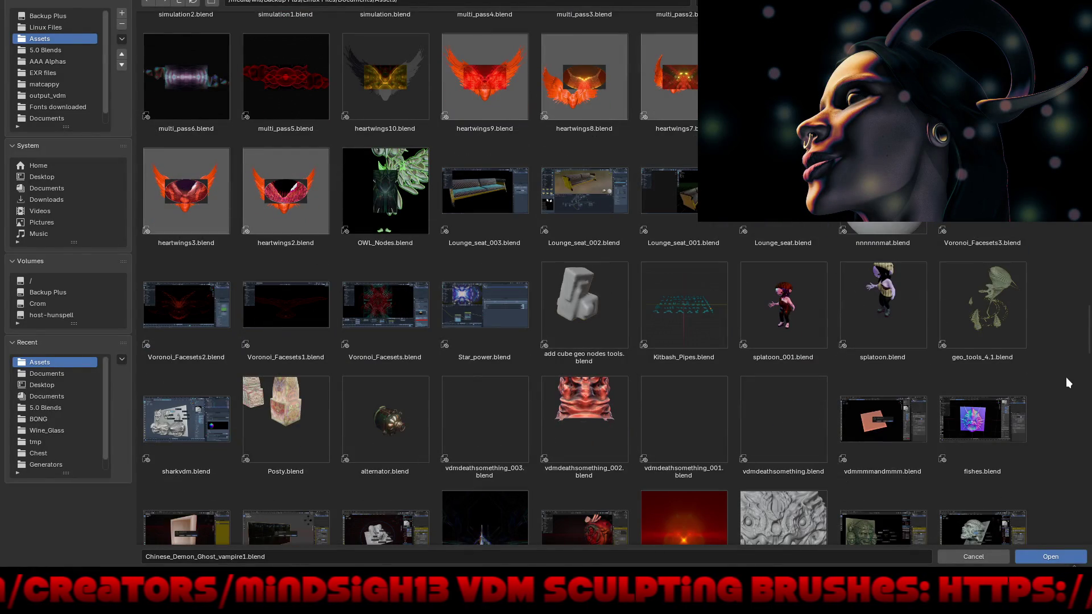
{"action": "scroll", "coordinate": [1065, 377], "scroll_direction": "down", "scroll_amount": 6}
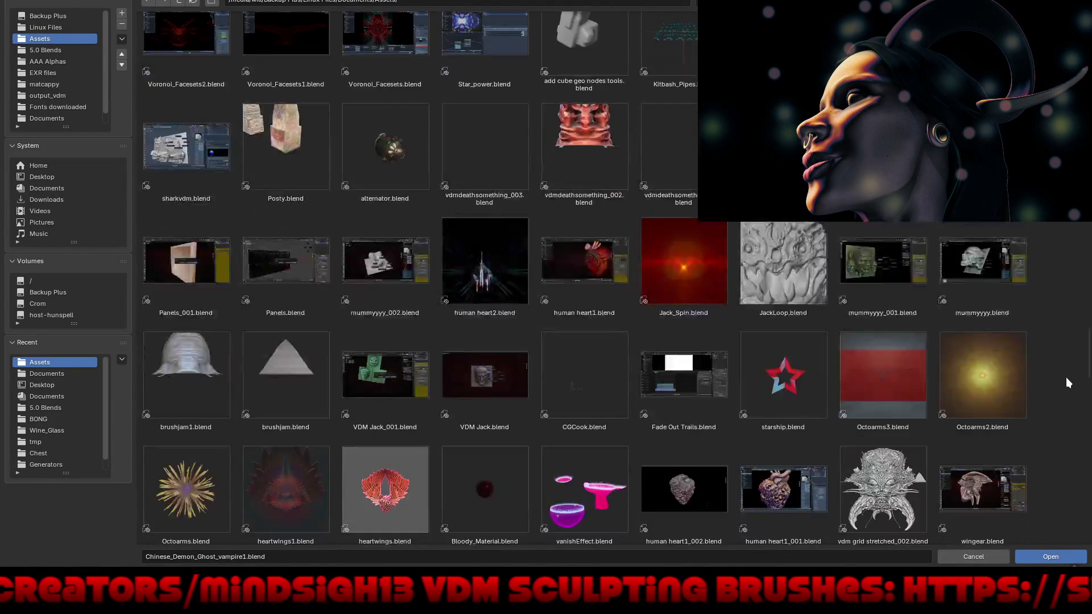
{"action": "scroll", "coordinate": [1065, 377], "scroll_direction": "down", "scroll_amount": 2}
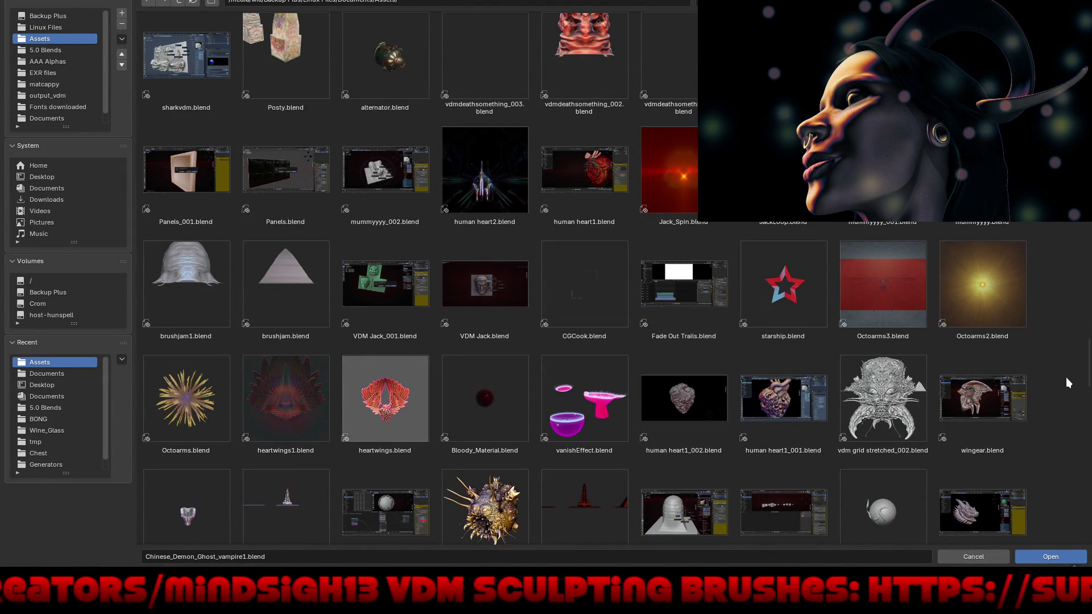
{"action": "scroll", "coordinate": [1066, 377], "scroll_direction": "down", "scroll_amount": 5}
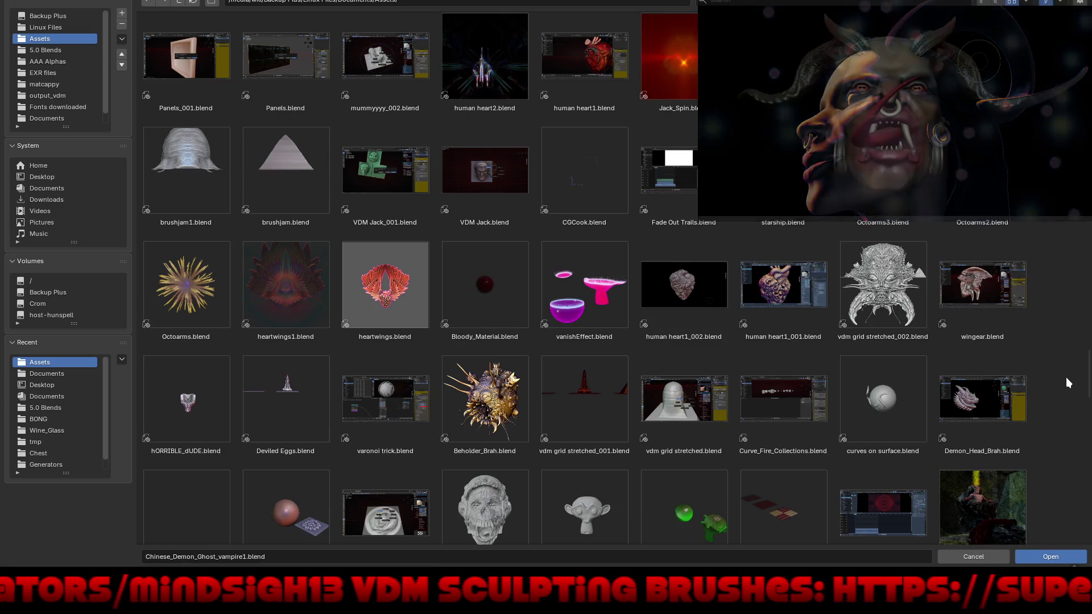
{"action": "scroll", "coordinate": [1066, 377], "scroll_direction": "down", "scroll_amount": 6}
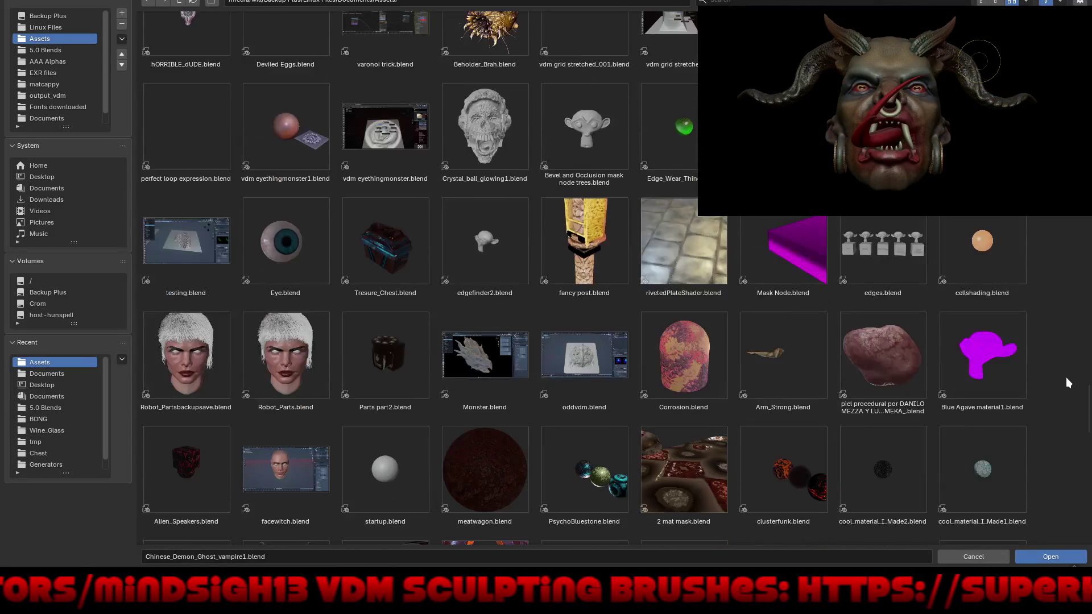
{"action": "scroll", "coordinate": [1066, 376], "scroll_direction": "down", "scroll_amount": 6}
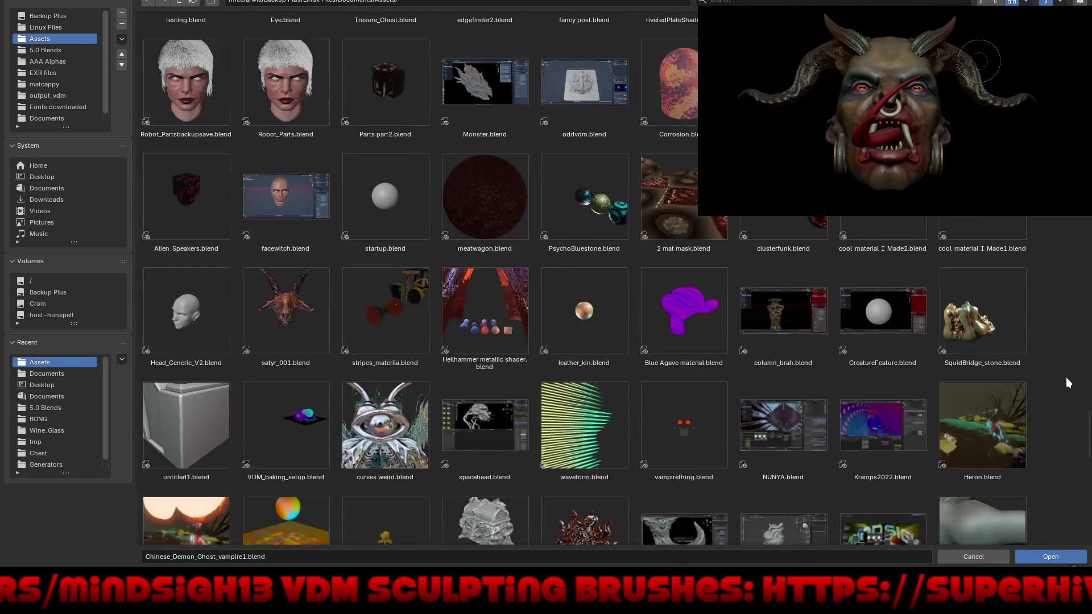
{"action": "scroll", "coordinate": [1066, 377], "scroll_direction": "down", "scroll_amount": 10}
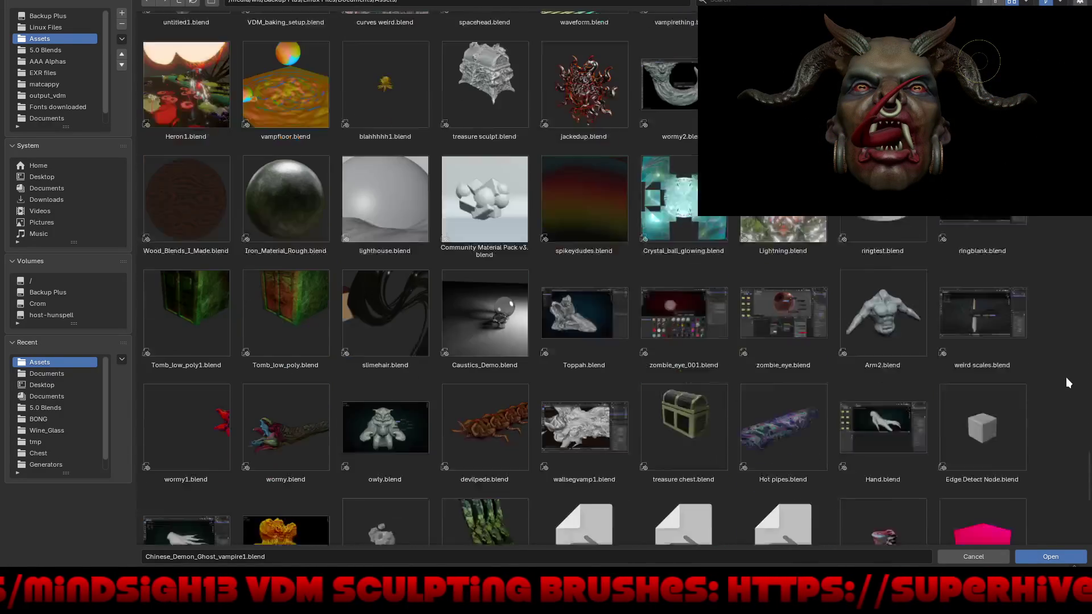
{"action": "scroll", "coordinate": [1066, 377], "scroll_direction": "down", "scroll_amount": 3}
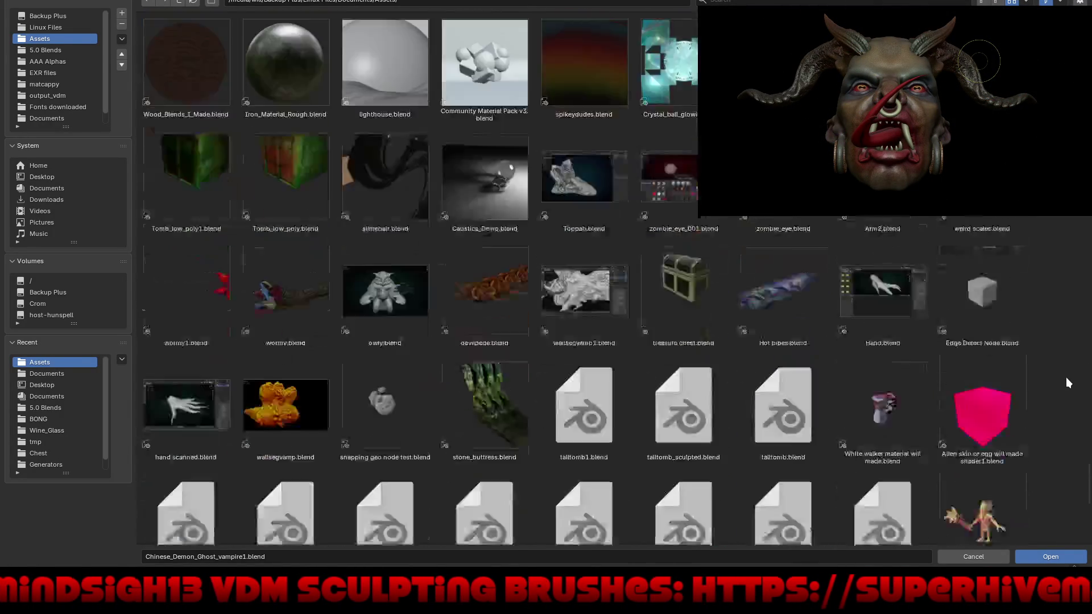
{"action": "scroll", "coordinate": [1066, 377], "scroll_direction": "down", "scroll_amount": 2}
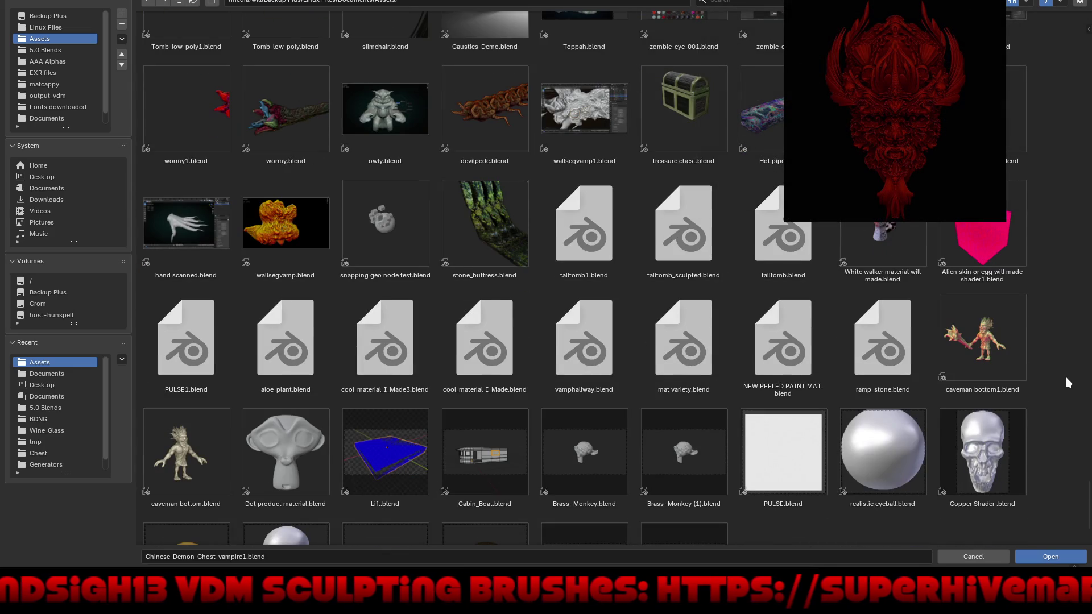
{"action": "scroll", "coordinate": [1067, 383], "scroll_direction": "down", "scroll_amount": 1}
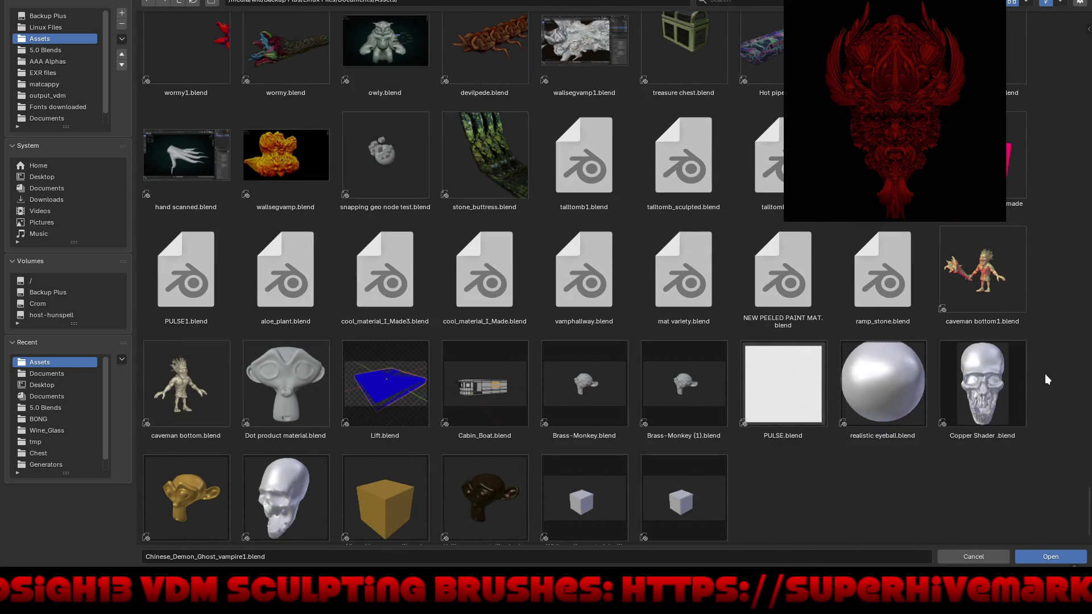
{"action": "double_click", "coordinate": [404, 160]}
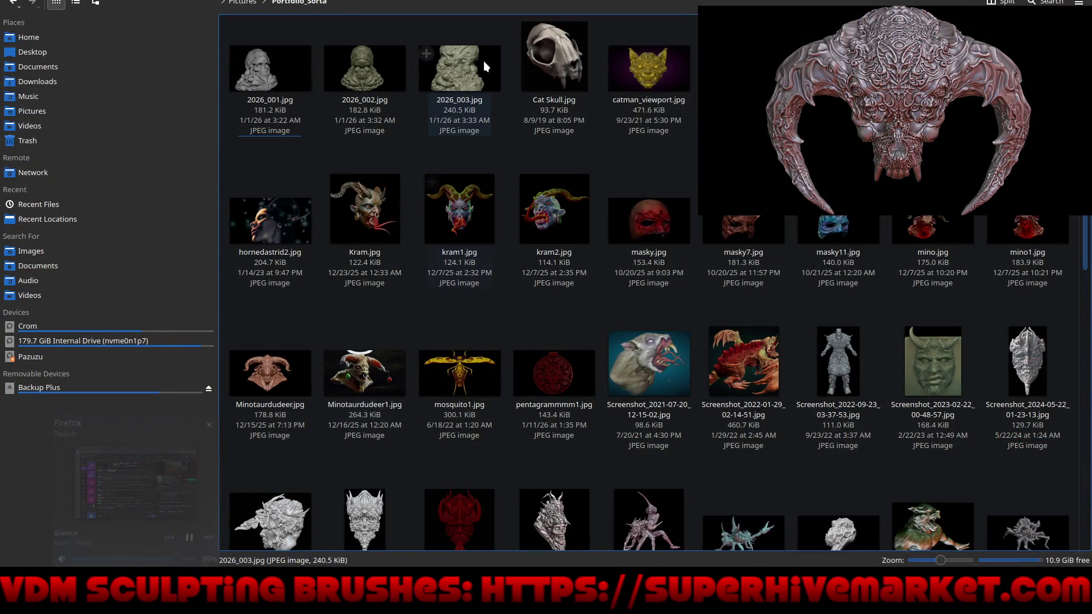
Go to Downloads, enter the blender-5.1.0-beta folder, and launch the blender executable
{"action": "left_click", "coordinate": [87, 83]}
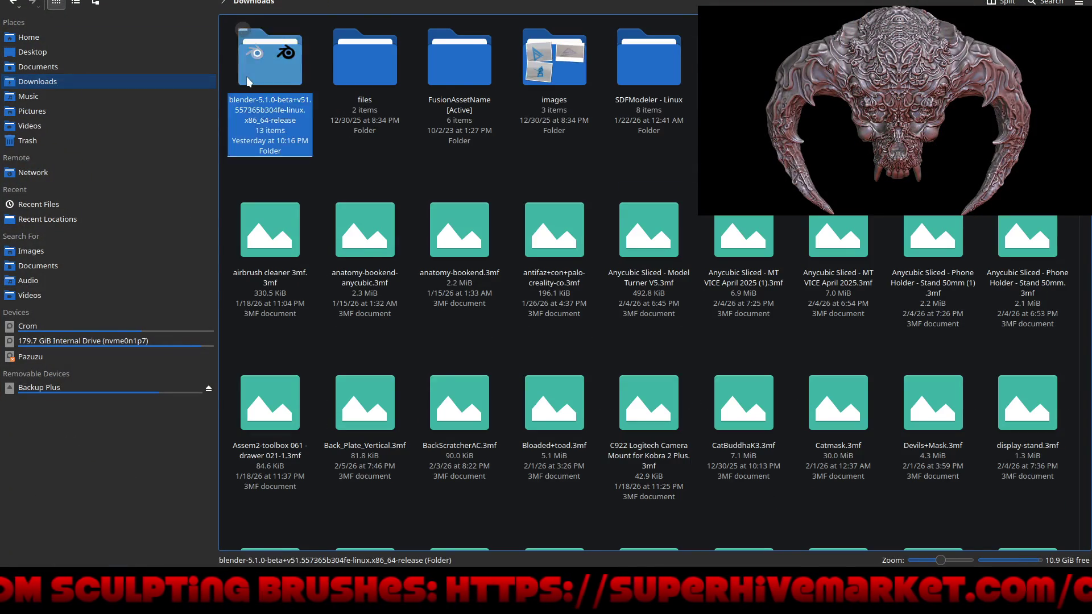
{"action": "double_click", "coordinate": [246, 82]}
{"action": "left_click", "coordinate": [665, 58]}
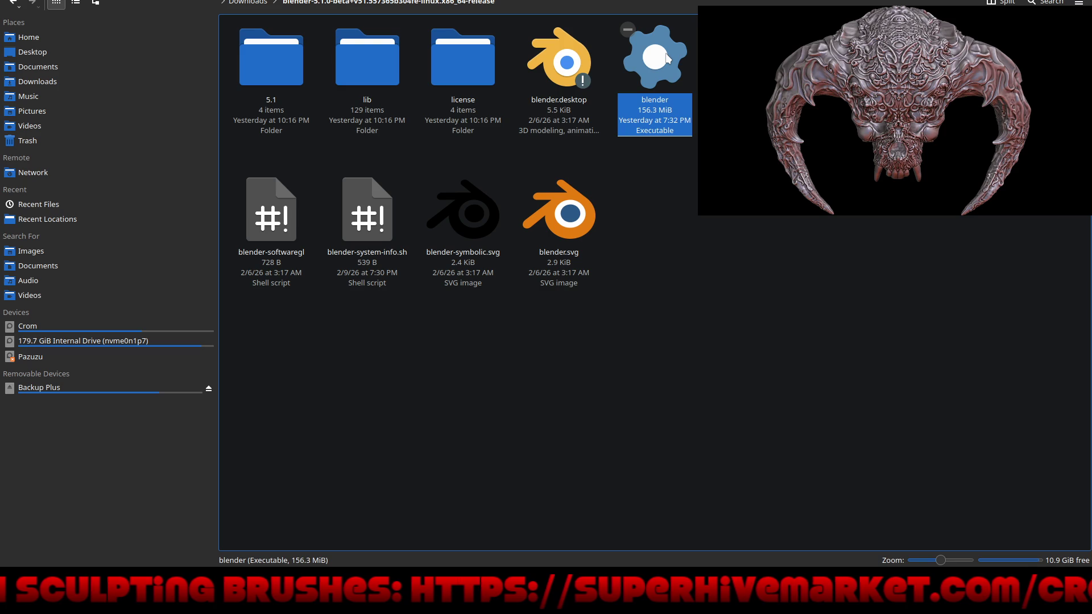
{"action": "double_click", "coordinate": [666, 59]}
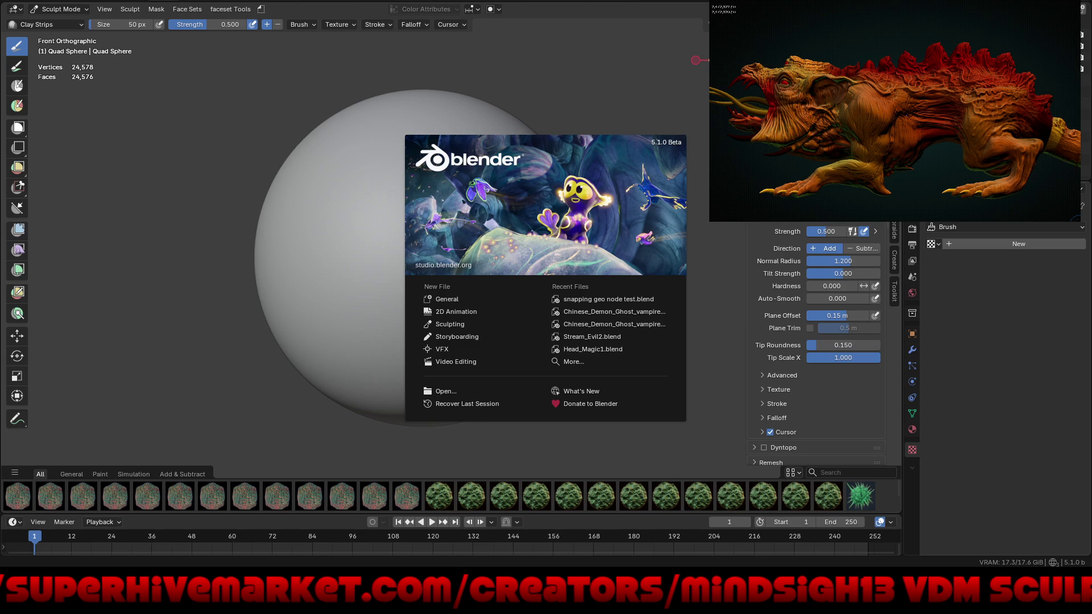
Load snapping geo node test.blend from Recent Files, play to frame 99, and open the Geometry Nodes workspace
{"action": "left_click", "coordinate": [602, 298]}
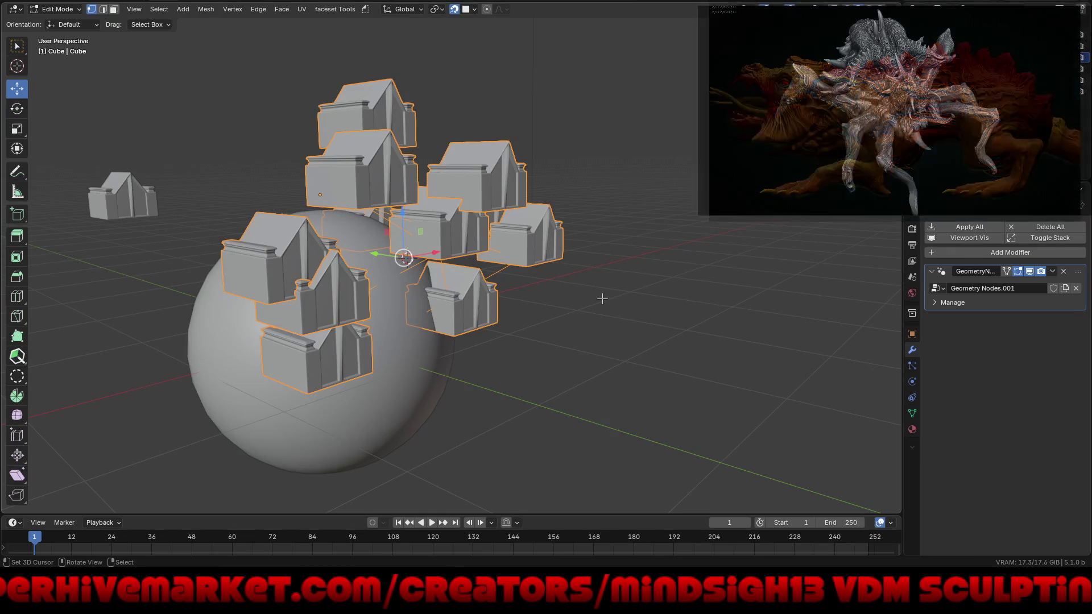
{"action": "left_click", "coordinate": [433, 522]}
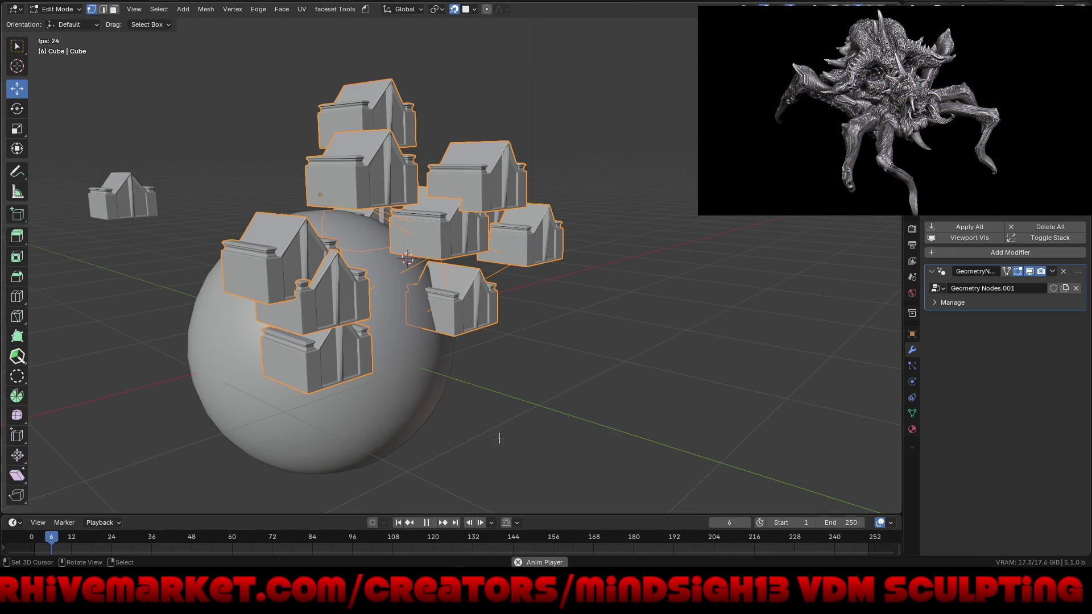
{"action": "mouse_move", "coordinate": [507, 420]}
{"action": "middle_mouse_down"}
{"action": "mouse_move", "coordinate": [637, 398]}
{"action": "mouse_move", "coordinate": [569, 409]}
{"action": "middle_mouse_up"}
{"action": "left_click", "coordinate": [428, 524]}
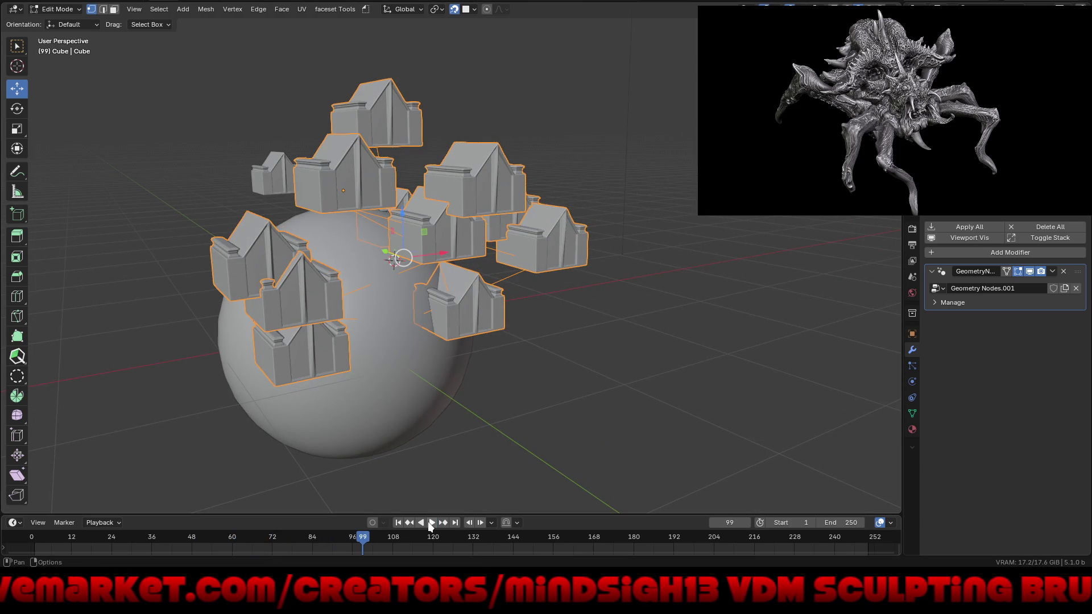
{"action": "left_click", "coordinate": [556, 5]}
{"action": "scroll", "coordinate": [682, 182], "scroll_direction": "up", "scroll_amount": 5}
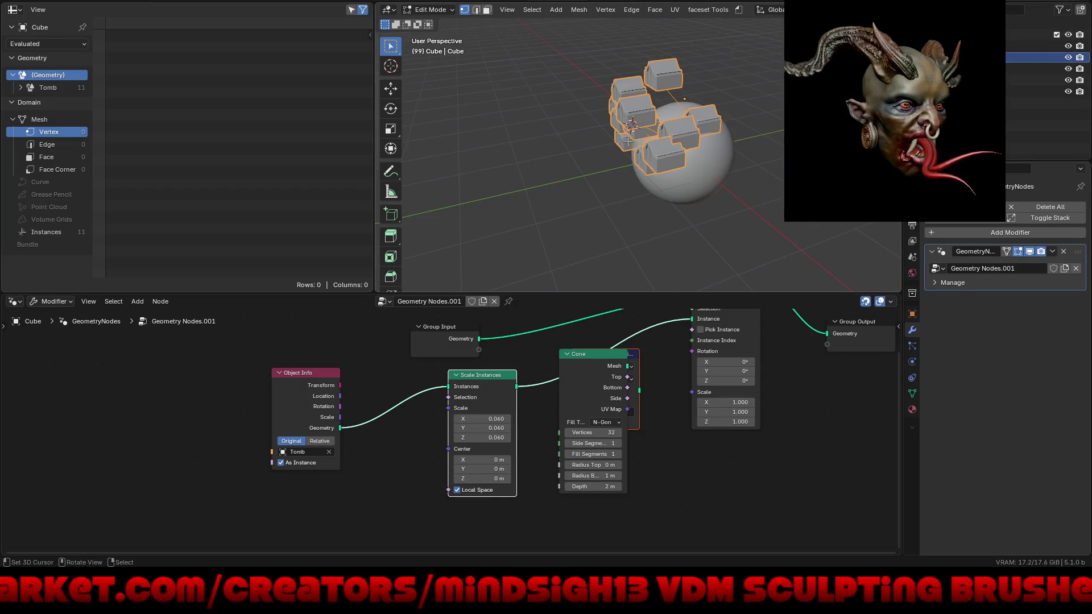
Drop a Store Named Attribute node onto the Scale Instances link
{"action": "middle_click_drag", "start_coordinate": [682, 182], "coordinate": [705, 187]}
{"action": "scroll", "coordinate": [705, 188], "scroll_direction": "up", "scroll_amount": 3}
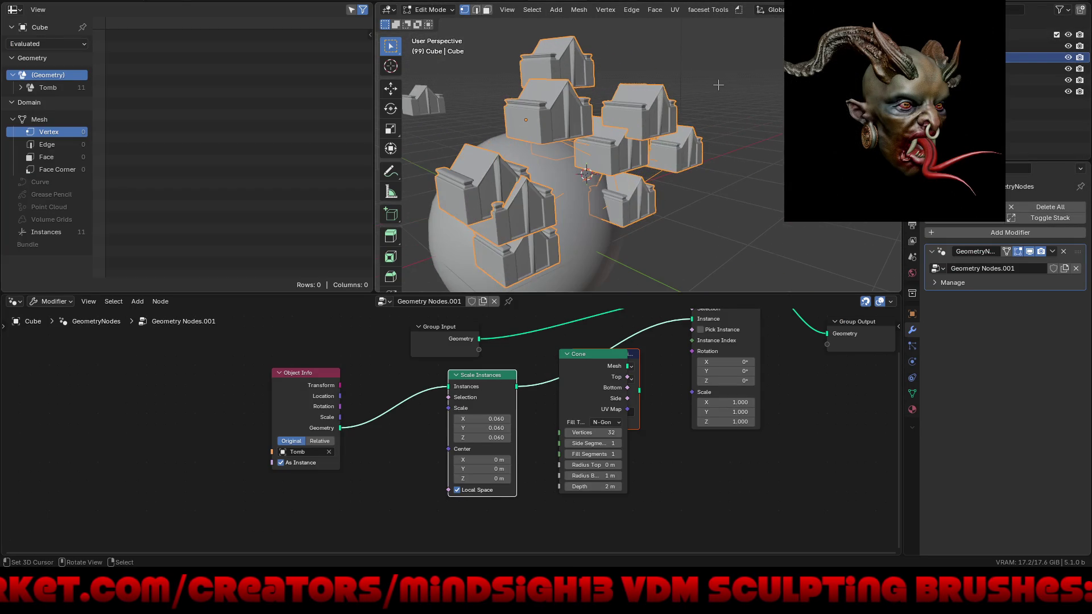
{"action": "mouse_move", "coordinate": [494, 418]}
{"action": "left_mouse_down"}
{"action": "mouse_move", "coordinate": [557, 418]}
{"action": "mouse_move", "coordinate": [493, 419]}
{"action": "left_mouse_up"}
{"action": "mouse_move", "coordinate": [404, 444]}
{"action": "middle_mouse_down"}
{"action": "mouse_move", "coordinate": [292, 490]}
{"action": "mouse_move", "coordinate": [206, 478]}
{"action": "middle_mouse_up"}
{"action": "scroll", "coordinate": [206, 478], "scroll_direction": "up", "scroll_amount": 3}
{"action": "mouse_move", "coordinate": [520, 370]}
{"action": "middle_mouse_down"}
{"action": "mouse_move", "coordinate": [464, 493]}
{"action": "mouse_move", "coordinate": [483, 402]}
{"action": "middle_mouse_up"}
{"action": "key", "text": "g"}
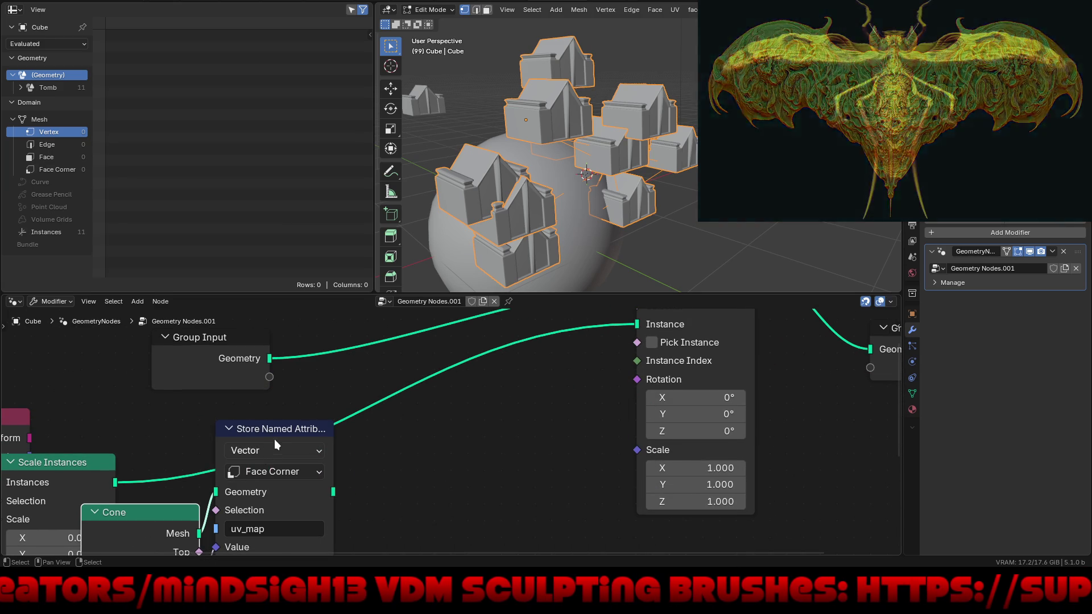
{"action": "left_click", "coordinate": [509, 413]}
Move the Cone node aside and feed Store Named Attribute's Geometry into Instance on Points' Instance socket
{"action": "middle_click_drag", "start_coordinate": [467, 490], "coordinate": [497, 373]}
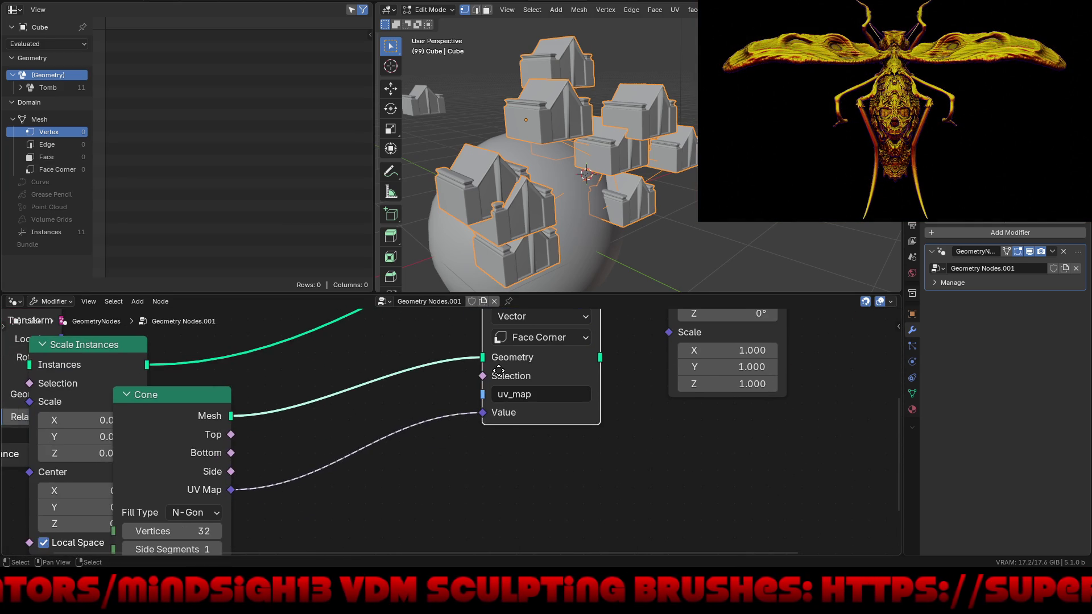
{"action": "left_click_drag", "start_coordinate": [173, 406], "coordinate": [344, 421]}
{"action": "middle_click_drag", "start_coordinate": [575, 374], "coordinate": [463, 527]}
{"action": "left_click_drag", "start_coordinate": [488, 505], "coordinate": [556, 353]}
{"action": "scroll", "coordinate": [645, 179], "scroll_direction": "down", "scroll_amount": 5}
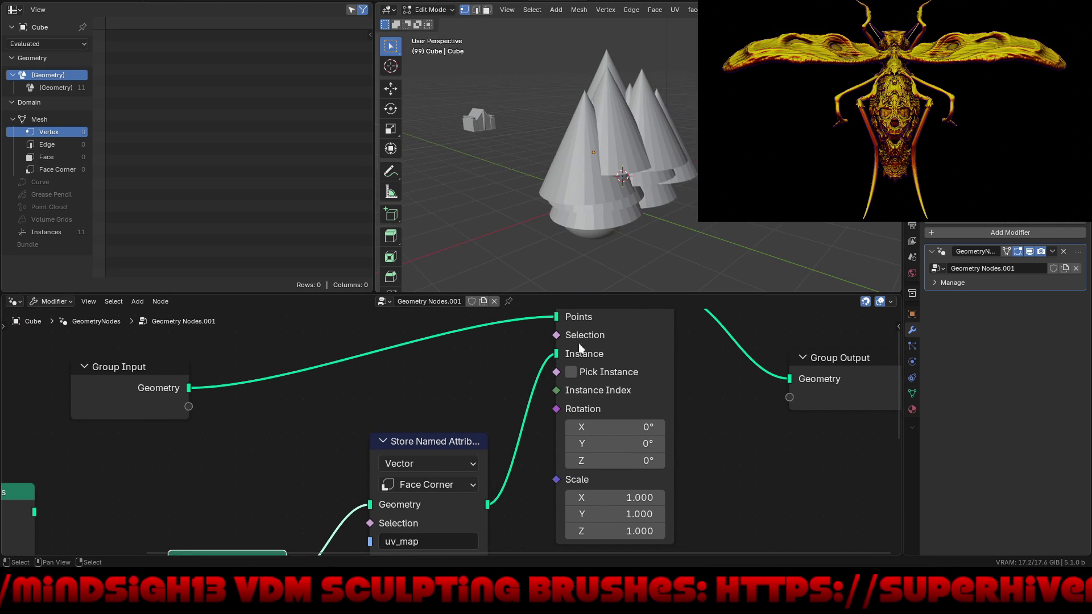
{"action": "scroll", "coordinate": [607, 433], "scroll_direction": "down", "scroll_amount": 2}
{"action": "middle_click_drag", "start_coordinate": [607, 433], "coordinate": [558, 470]}
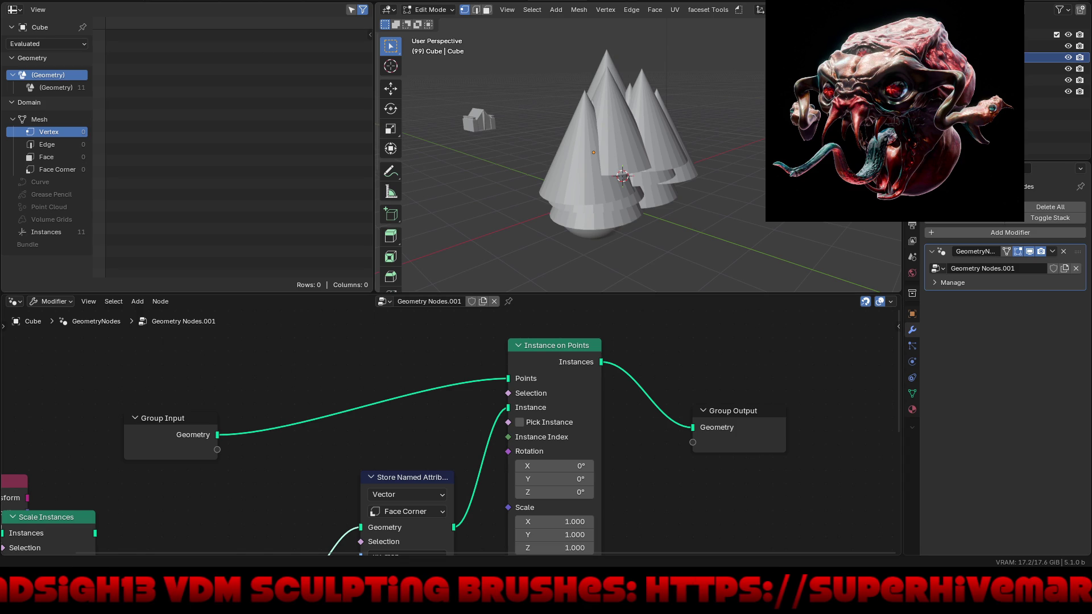
Choose File > Open and dismiss the unsaved-changes prompt for the geo node test
{"action": "key", "text": "F4"}
{"action": "left_click", "coordinate": [38, 11]}
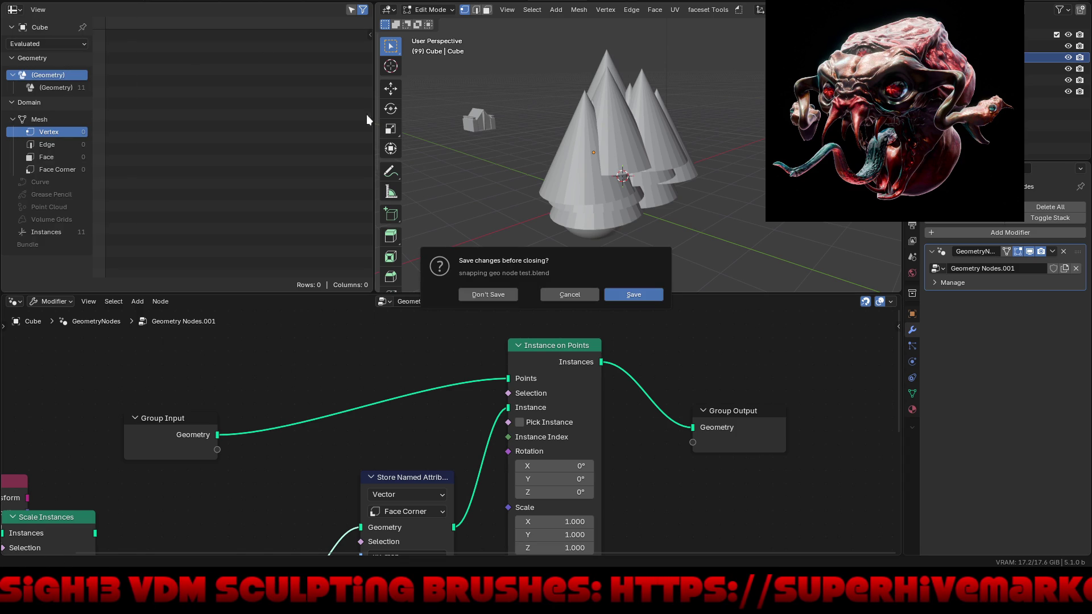
{"action": "left_click", "coordinate": [477, 291]}
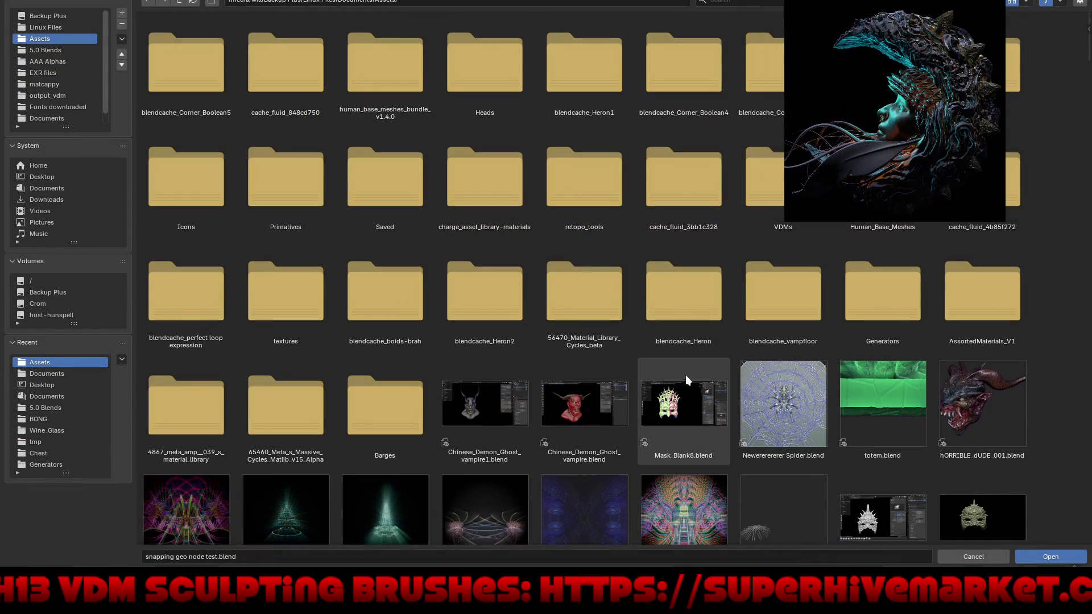
Browse the Assets folder and open the caveman bottom1.blend sculpt
{"action": "scroll", "coordinate": [680, 378], "scroll_direction": "down", "scroll_amount": 5}
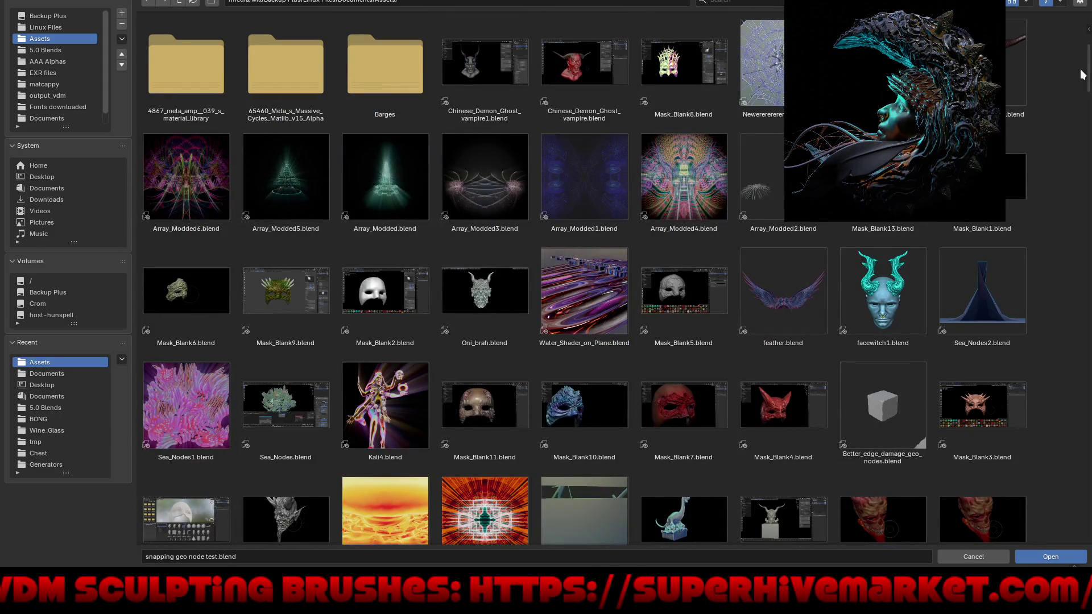
{"action": "left_click_drag", "start_coordinate": [1086, 69], "coordinate": [1089, 526]}
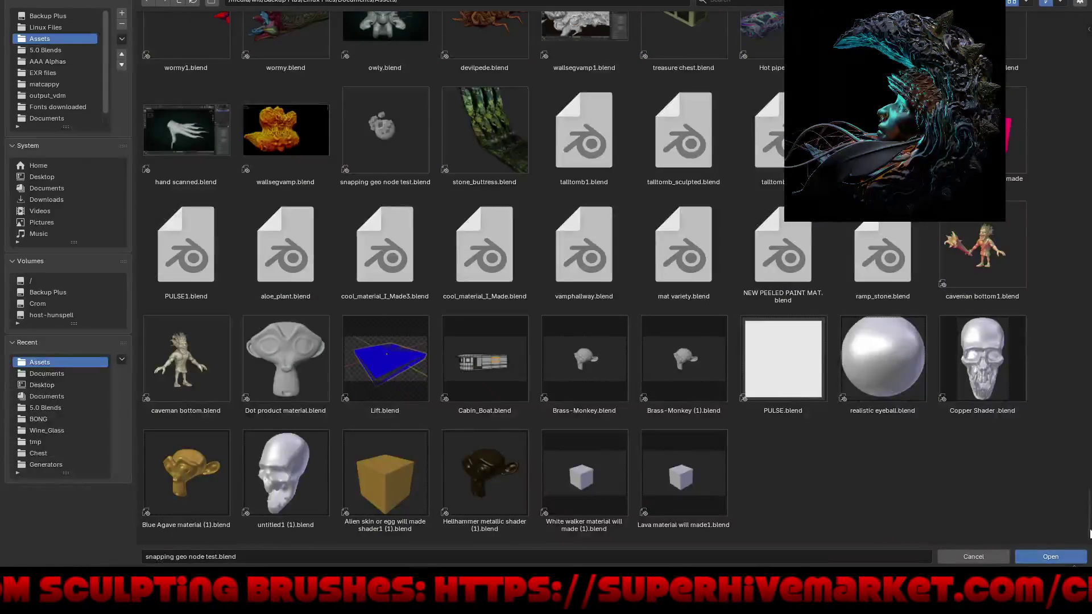
{"action": "scroll", "coordinate": [1074, 421], "scroll_direction": "up", "scroll_amount": 3}
{"action": "scroll", "coordinate": [1072, 423], "scroll_direction": "up", "scroll_amount": 4}
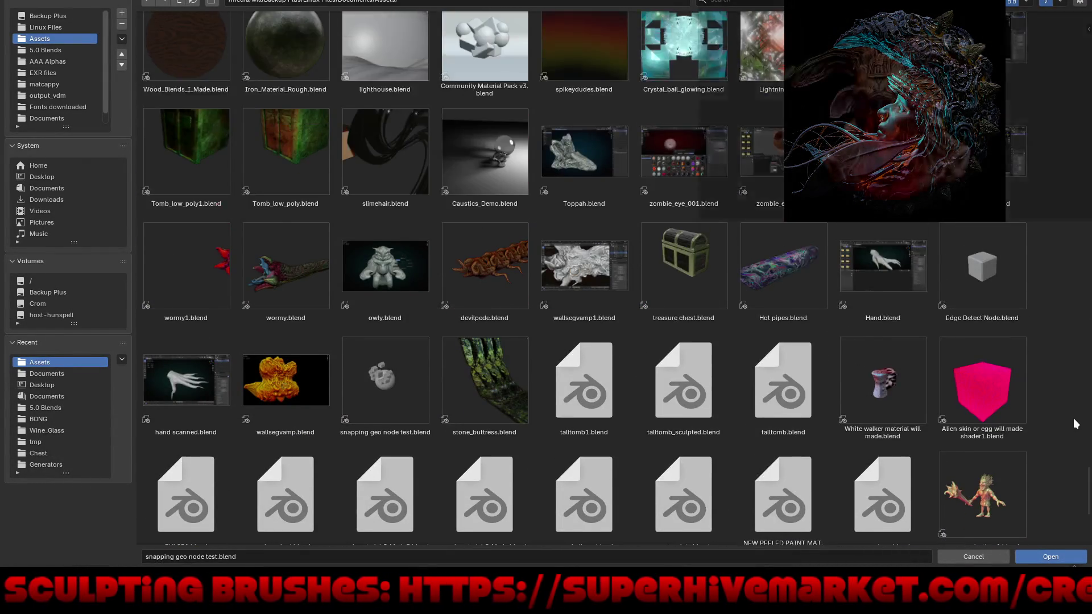
{"action": "scroll", "coordinate": [1073, 423], "scroll_direction": "down", "scroll_amount": 5}
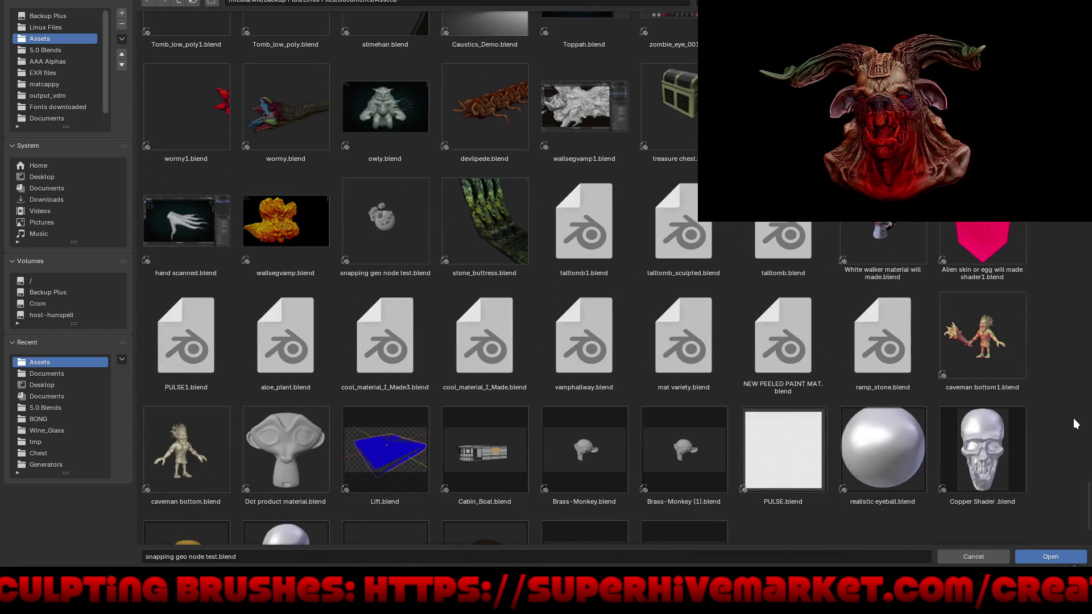
{"action": "double_click", "coordinate": [967, 345]}
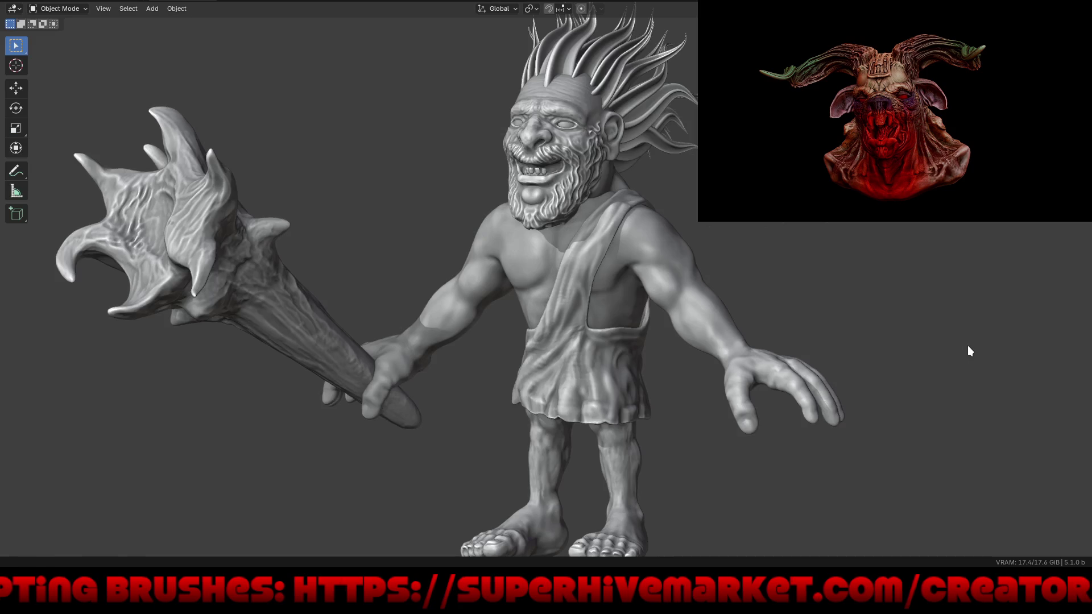
Orbit the caveman sculpt so its club faces the viewer
{"action": "mouse_move", "coordinate": [568, 399]}
{"action": "middle_mouse_down"}
{"action": "mouse_move", "coordinate": [531, 415]}
{"action": "mouse_move", "coordinate": [677, 415]}
{"action": "mouse_move", "coordinate": [667, 414]}
{"action": "middle_mouse_up"}
{"action": "scroll", "coordinate": [667, 414], "scroll_direction": "down", "scroll_amount": 1}
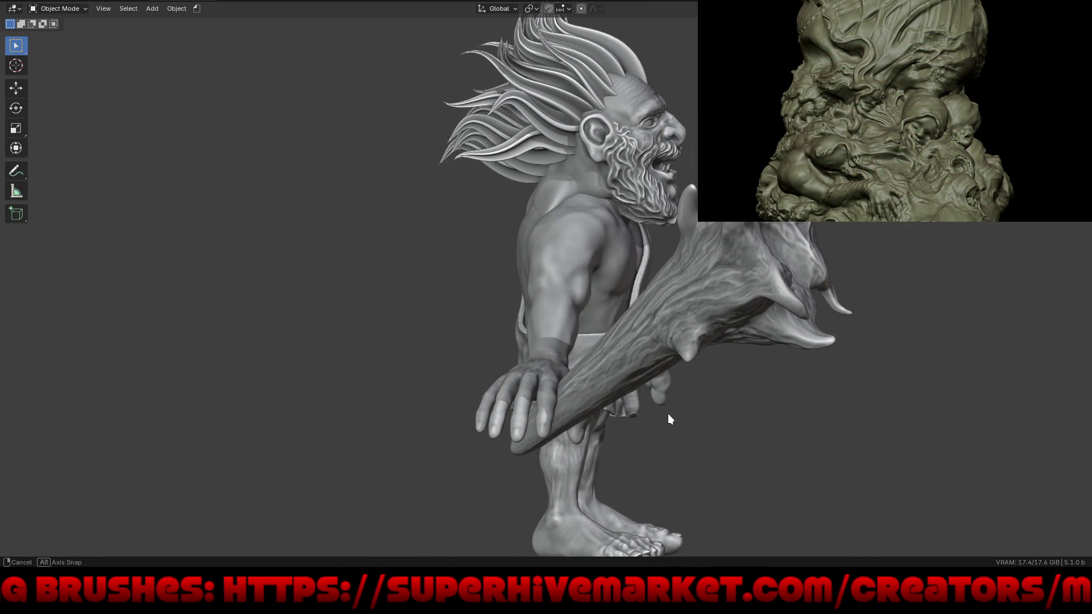
{"action": "scroll", "coordinate": [415, 421], "scroll_direction": "down", "scroll_amount": 2}
{"action": "mouse_move", "coordinate": [415, 421]}
{"action": "middle_mouse_down"}
{"action": "mouse_move", "coordinate": [391, 425]}
{"action": "mouse_move", "coordinate": [601, 436]}
{"action": "mouse_move", "coordinate": [775, 419]}
{"action": "middle_mouse_up"}
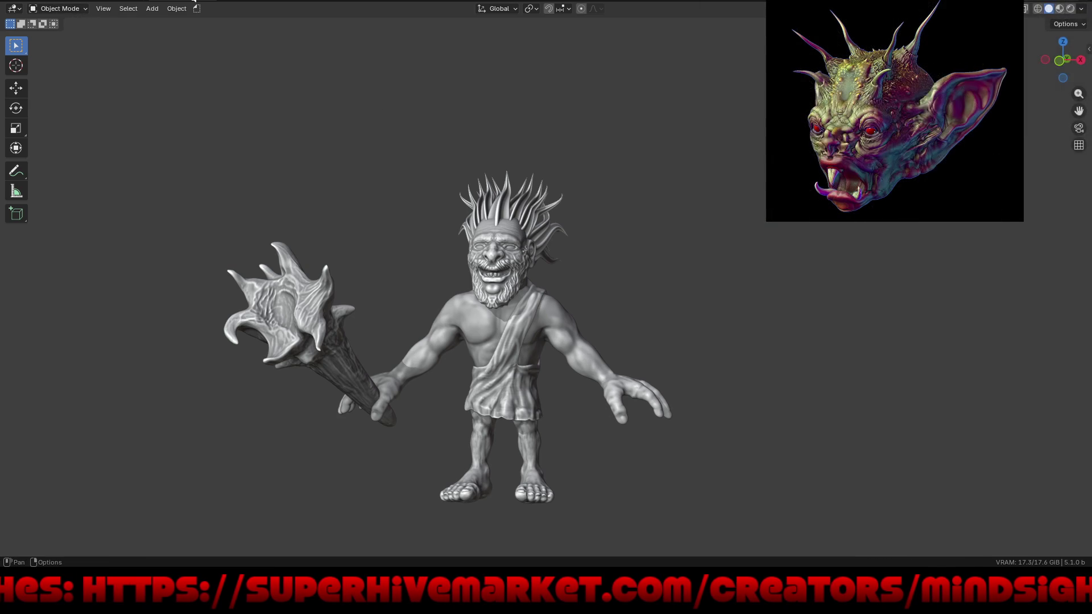
Restore the side panels and choose Open from the File menu
{"action": "key", "text": "ctrl+space"}
{"action": "key", "text": "F4"}
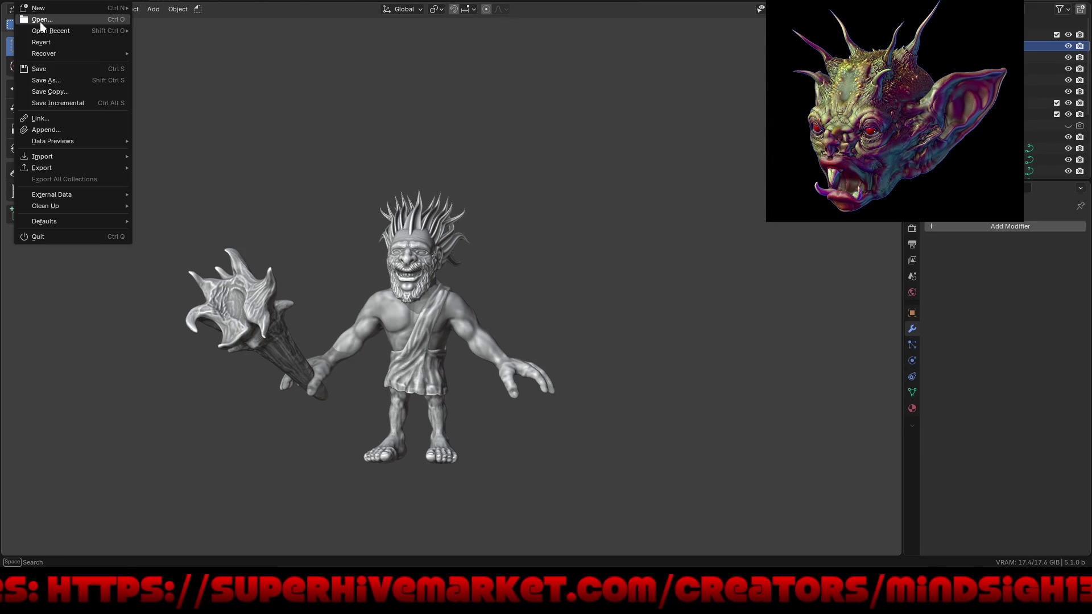
{"action": "left_click", "coordinate": [40, 22]}
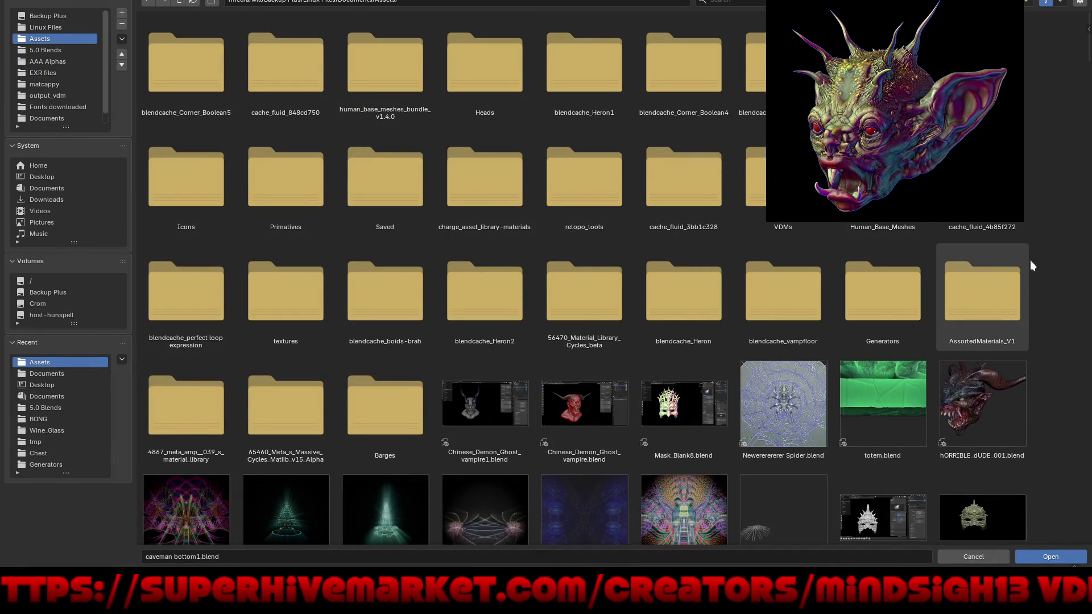
Switch to the 5.0 Blends folder and open the Creepazoid1.blend sculpt
{"action": "left_click_drag", "start_coordinate": [1087, 36], "coordinate": [1089, 523]}
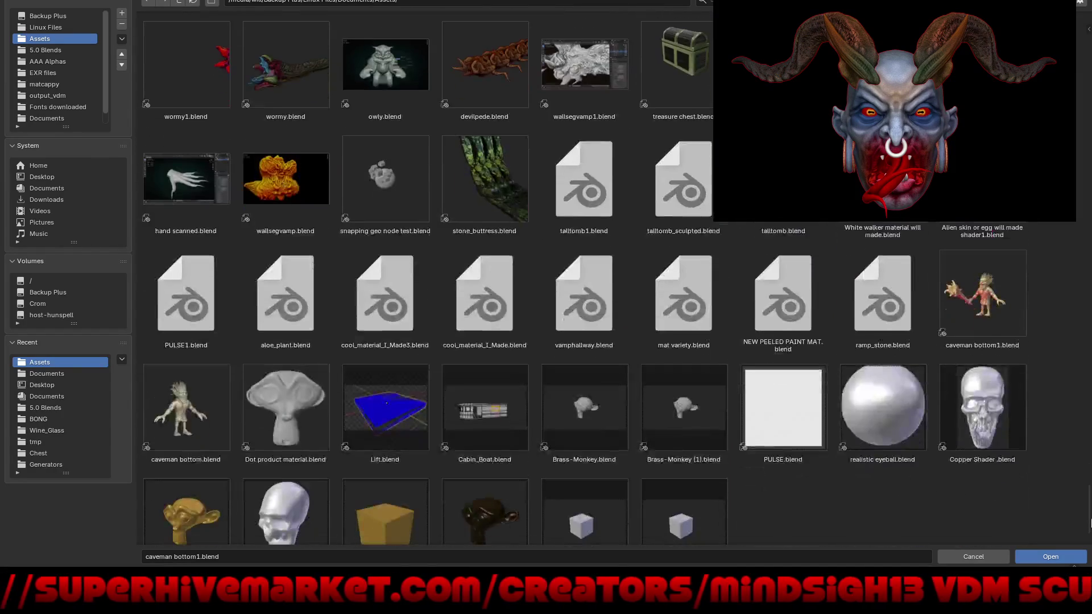
{"action": "left_click", "coordinate": [63, 49]}
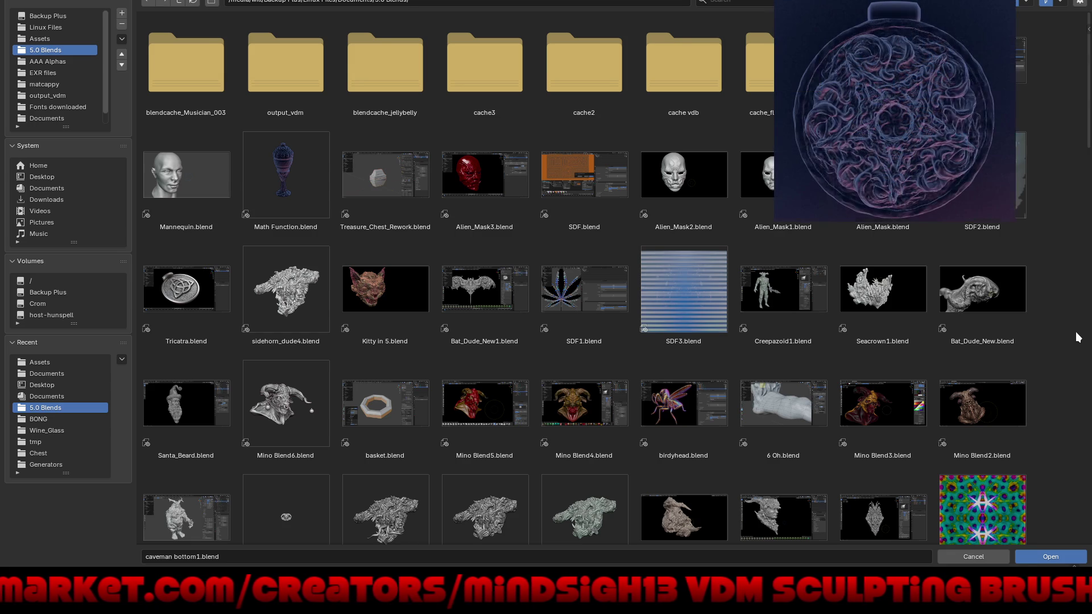
{"action": "scroll", "coordinate": [1078, 337], "scroll_direction": "down", "scroll_amount": 3}
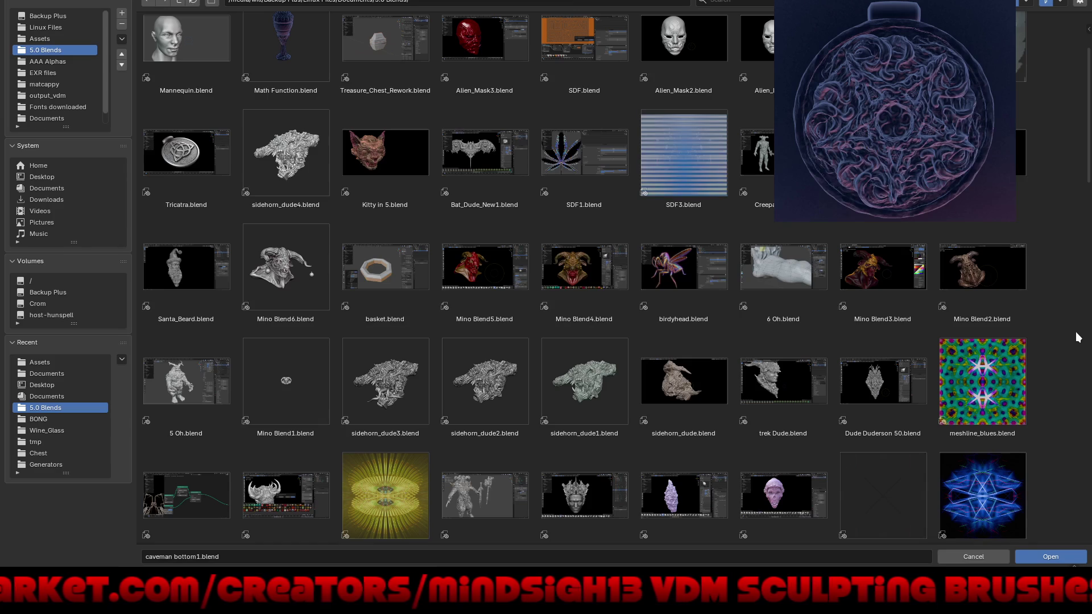
{"action": "scroll", "coordinate": [1077, 337], "scroll_direction": "up", "scroll_amount": 3}
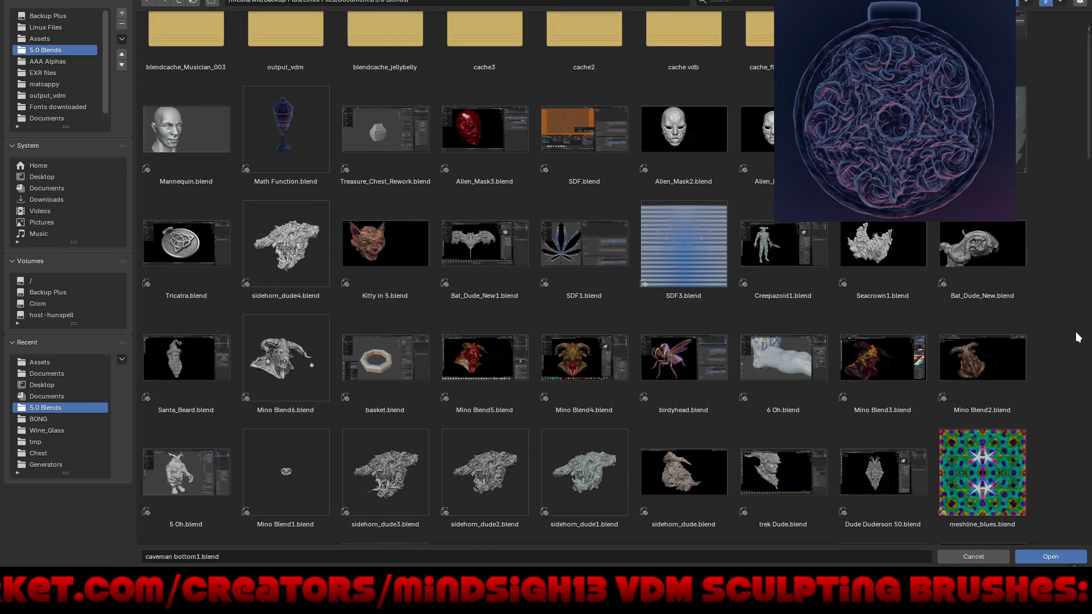
{"action": "left_click", "coordinate": [776, 257]}
{"action": "double_click", "coordinate": [776, 257]}
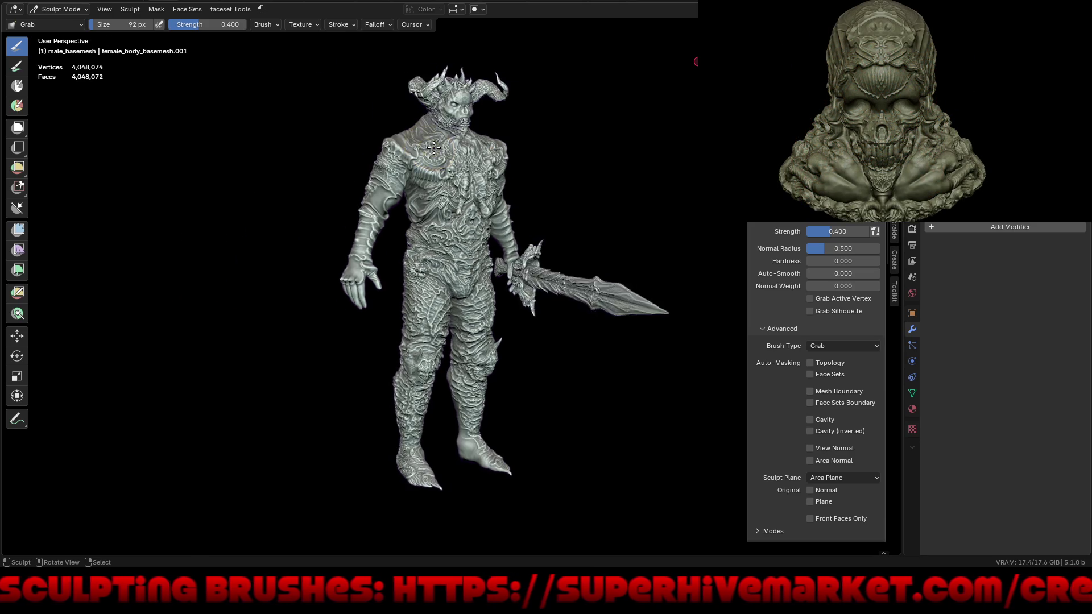
Switch the Creepazoid1 warrior from Sculpt Mode to Object Mode and look over its side and torso
{"action": "key", "text": "ctrl+Tab"}
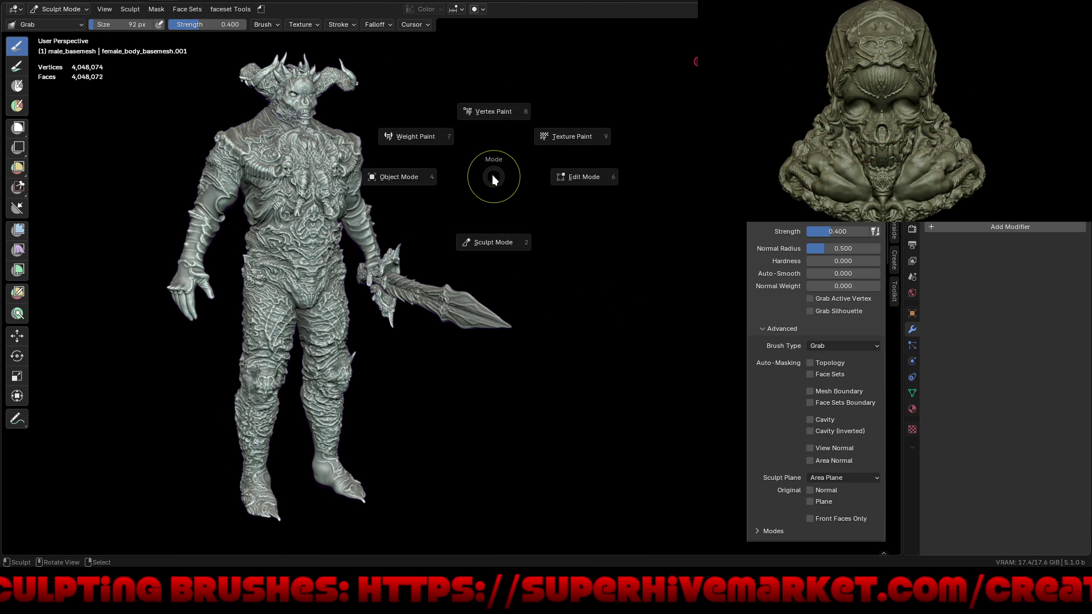
{"action": "left_click", "coordinate": [434, 207]}
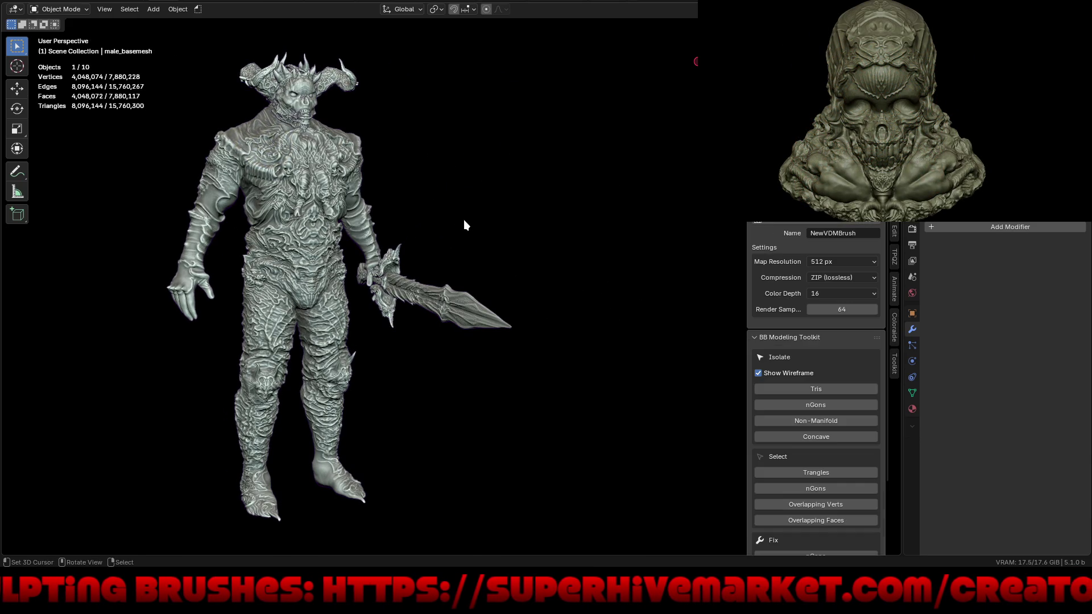
{"action": "mouse_move", "coordinate": [480, 199]}
{"action": "middle_mouse_down"}
{"action": "mouse_move", "coordinate": [319, 186]}
{"action": "mouse_move", "coordinate": [334, 203]}
{"action": "middle_mouse_up"}
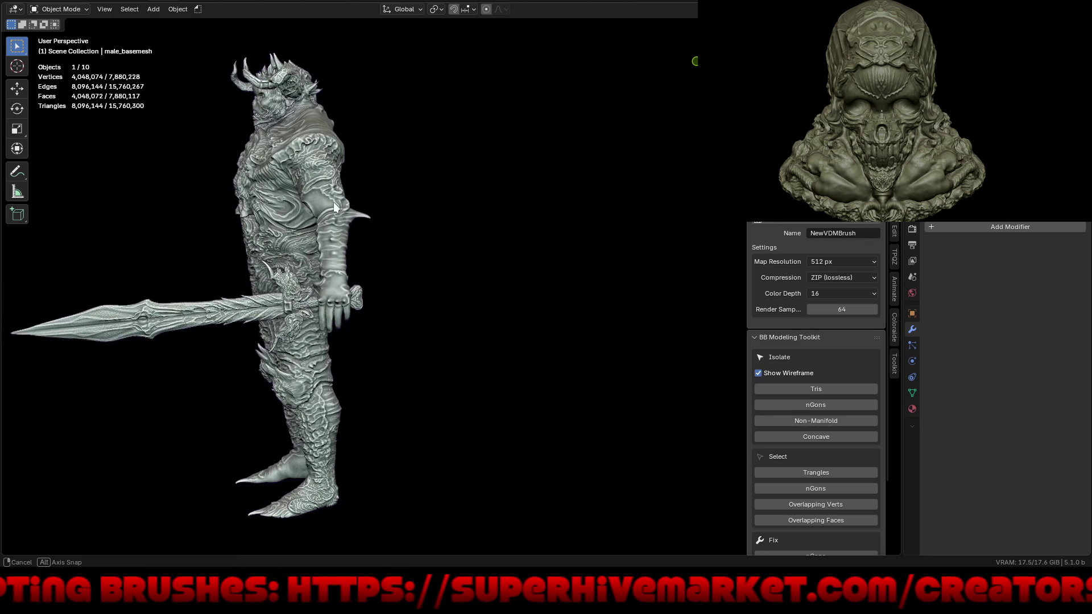
{"action": "scroll", "coordinate": [290, 278], "scroll_direction": "up", "scroll_amount": 5}
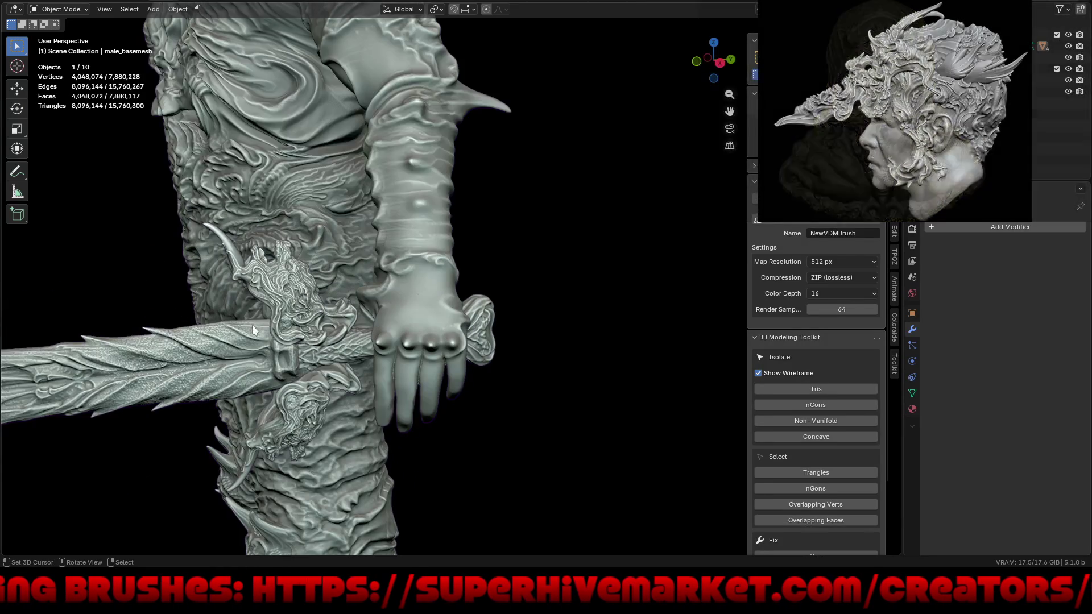
{"action": "scroll", "coordinate": [248, 313], "scroll_direction": "up", "scroll_amount": 4}
{"action": "mouse_move", "coordinate": [310, 315]}
{"action": "middle_mouse_down"}
{"action": "mouse_move", "coordinate": [357, 331]}
{"action": "mouse_move", "coordinate": [461, 314]}
{"action": "mouse_move", "coordinate": [397, 326]}
{"action": "mouse_move", "coordinate": [401, 278]}
{"action": "mouse_move", "coordinate": [428, 343]}
{"action": "mouse_move", "coordinate": [472, 358]}
{"action": "mouse_move", "coordinate": [482, 324]}
{"action": "mouse_move", "coordinate": [591, 345]}
{"action": "middle_mouse_up"}
Orbit around to the warrior's back and torso, then select the helm
{"action": "scroll", "coordinate": [437, 373], "scroll_direction": "down", "scroll_amount": 6}
{"action": "mouse_move", "coordinate": [401, 376]}
{"action": "middle_mouse_down"}
{"action": "mouse_move", "coordinate": [449, 393]}
{"action": "mouse_move", "coordinate": [438, 391]}
{"action": "mouse_move", "coordinate": [453, 429]}
{"action": "mouse_move", "coordinate": [419, 252]}
{"action": "mouse_move", "coordinate": [475, 295]}
{"action": "mouse_move", "coordinate": [646, 283]}
{"action": "mouse_move", "coordinate": [551, 267]}
{"action": "mouse_move", "coordinate": [508, 491]}
{"action": "mouse_move", "coordinate": [513, 526]}
{"action": "middle_mouse_up"}
{"action": "scroll", "coordinate": [381, 122], "scroll_direction": "up", "scroll_amount": 3}
{"action": "mouse_move", "coordinate": [384, 159]}
{"action": "middle_mouse_down"}
{"action": "mouse_move", "coordinate": [397, 299]}
{"action": "mouse_move", "coordinate": [418, 303]}
{"action": "mouse_move", "coordinate": [398, 306]}
{"action": "middle_mouse_up"}
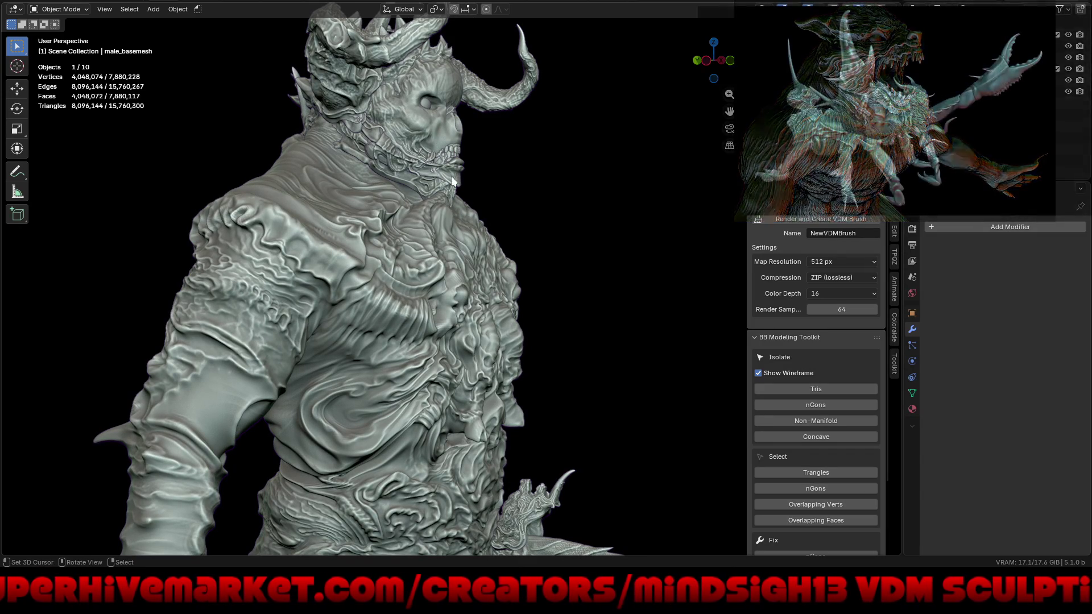
{"action": "left_click", "coordinate": [390, 55]}
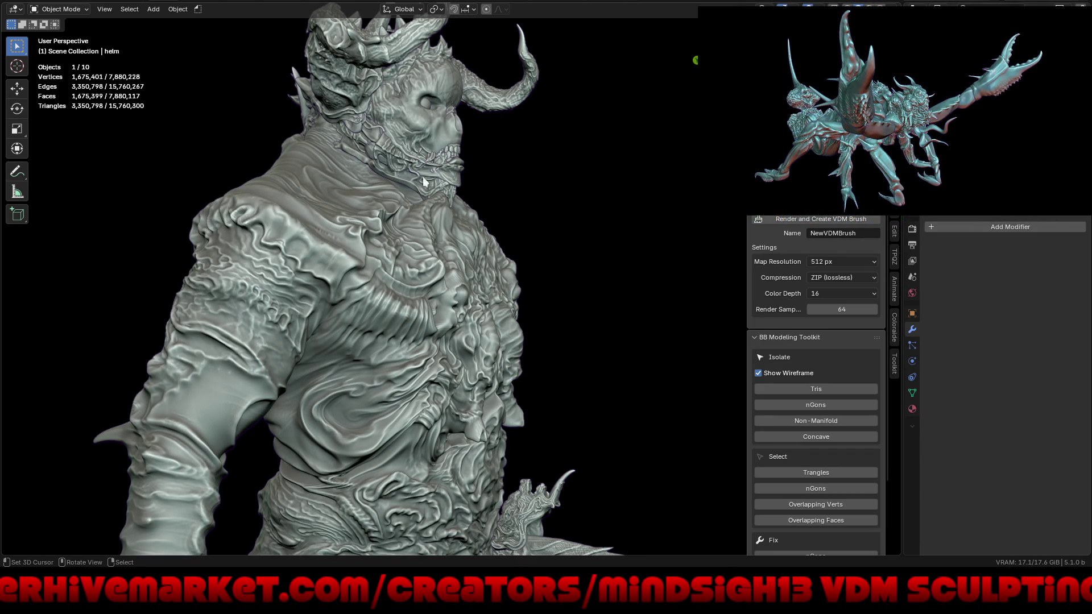
Slide the helm along the global Y axis so it sits over the warrior's face
{"action": "key", "text": "g"}
{"action": "key", "text": "y"}
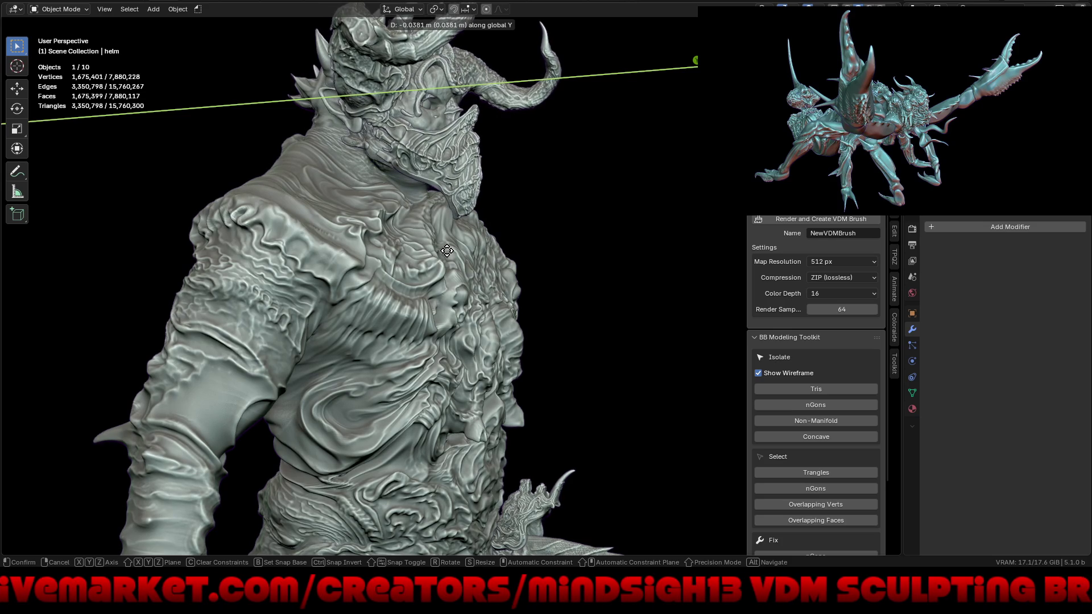
{"action": "left_click", "coordinate": [447, 257]}
{"action": "mouse_move", "coordinate": [545, 308]}
{"action": "middle_mouse_down"}
{"action": "mouse_move", "coordinate": [428, 332]}
{"action": "mouse_move", "coordinate": [449, 323]}
{"action": "mouse_move", "coordinate": [432, 275]}
{"action": "mouse_move", "coordinate": [321, 339]}
{"action": "mouse_move", "coordinate": [308, 330]}
{"action": "mouse_move", "coordinate": [522, 340]}
{"action": "middle_mouse_up"}
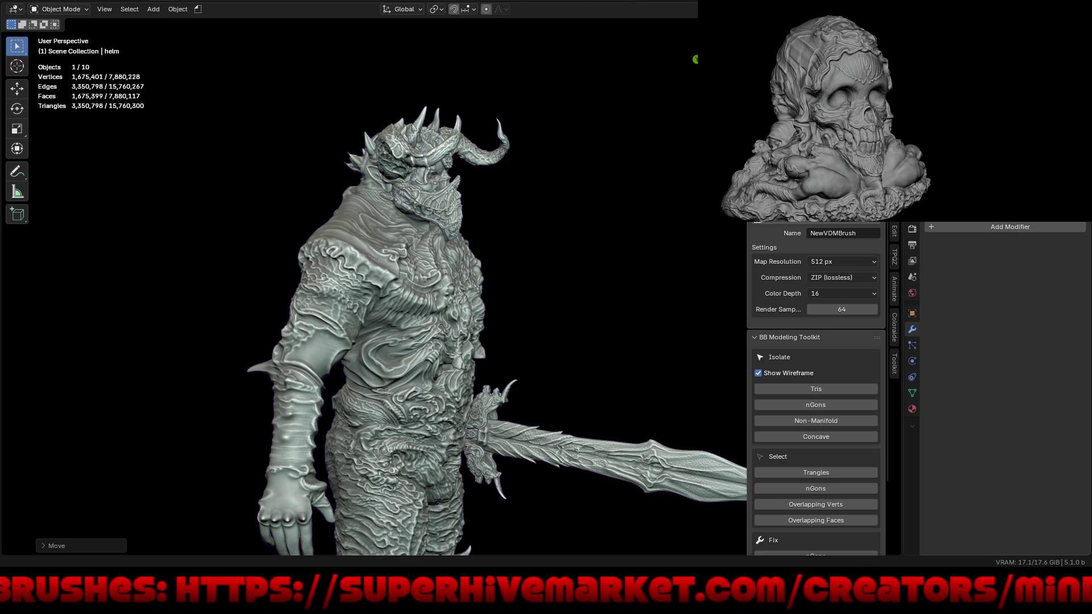
{"action": "key", "text": "F4"}
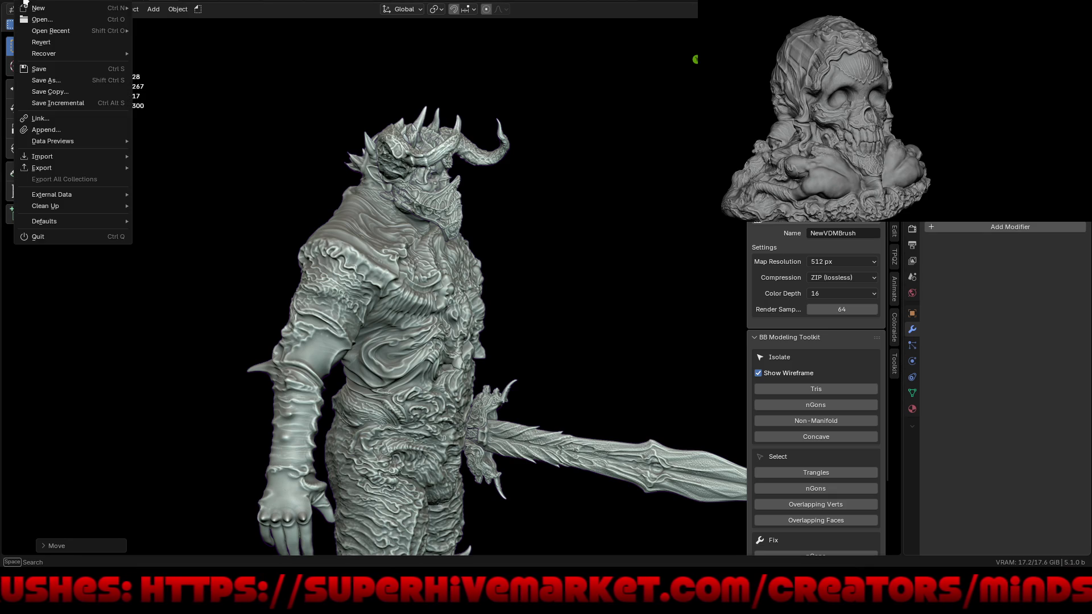
Discard Creepazoid1's changes and open sidehorn_dude4.blend from the 5.0 Blends folder
{"action": "left_click", "coordinate": [38, 237]}
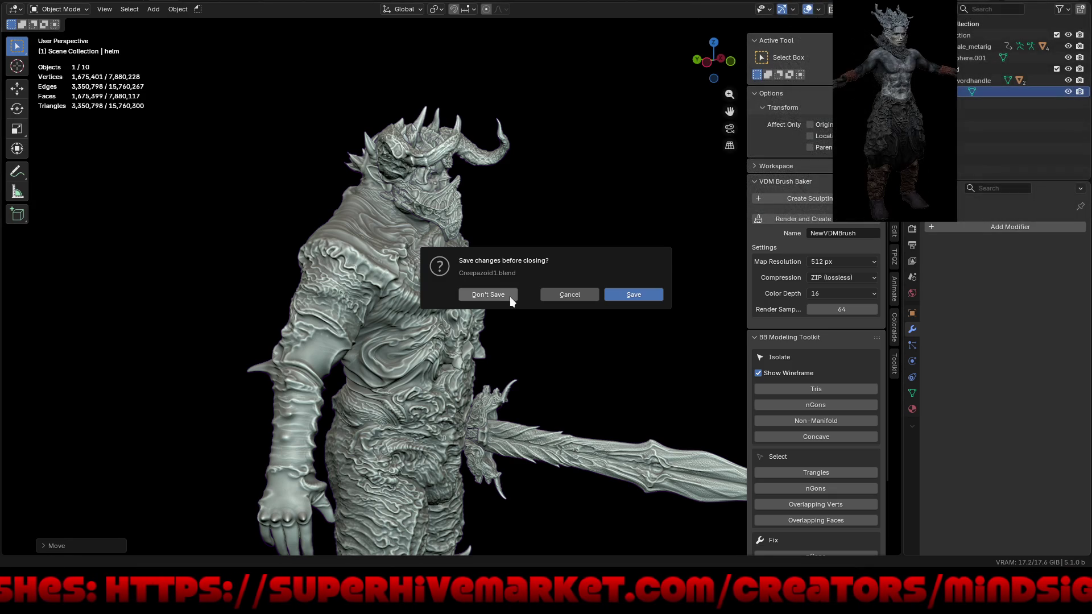
{"action": "left_click", "coordinate": [504, 295]}
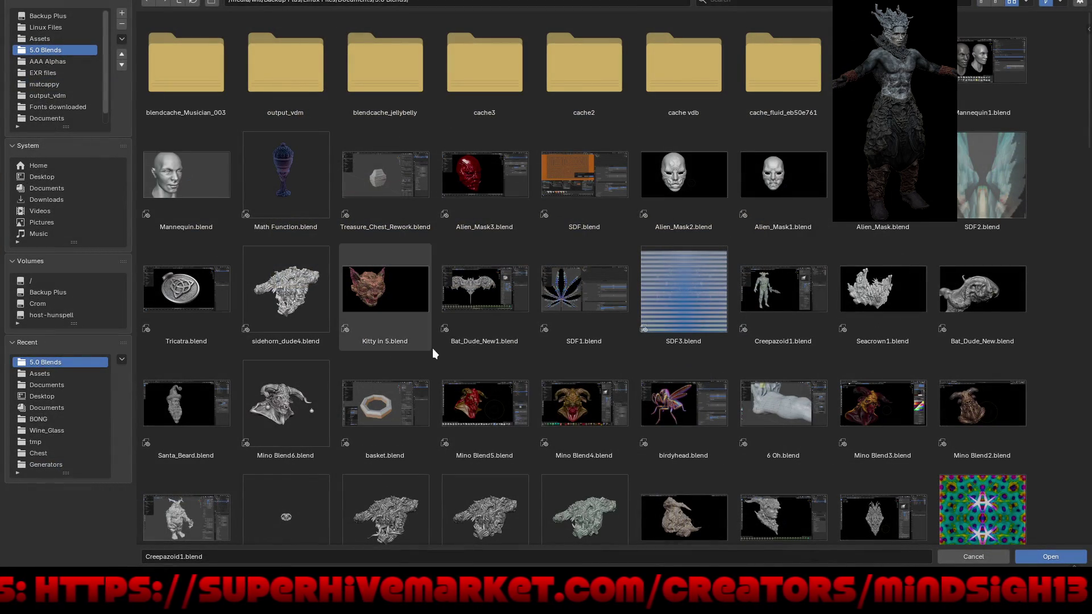
{"action": "scroll", "coordinate": [500, 353], "scroll_direction": "down", "scroll_amount": 3}
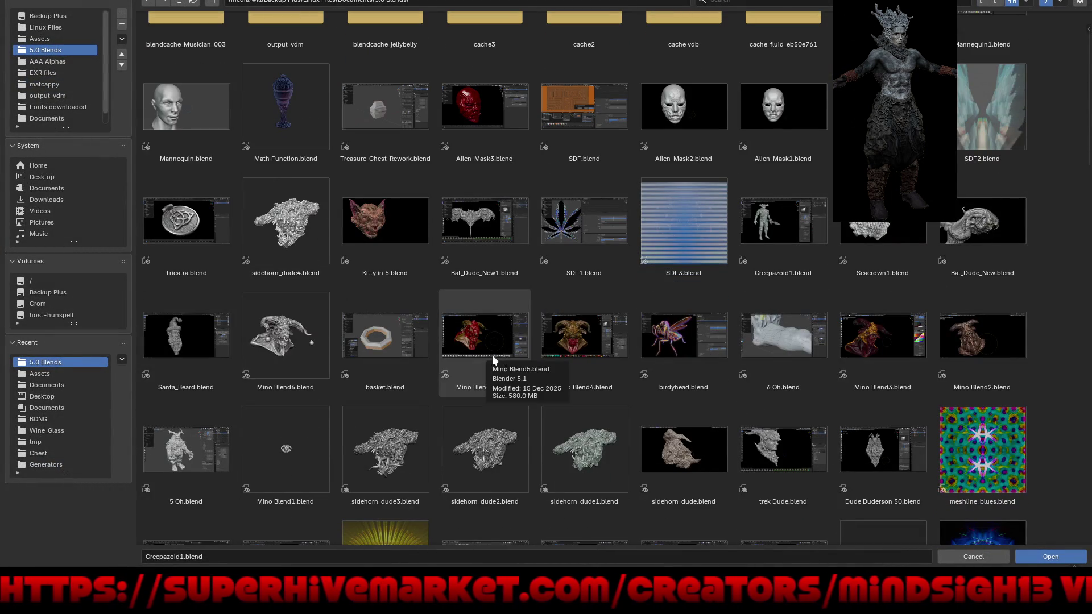
{"action": "double_click", "coordinate": [287, 209]}
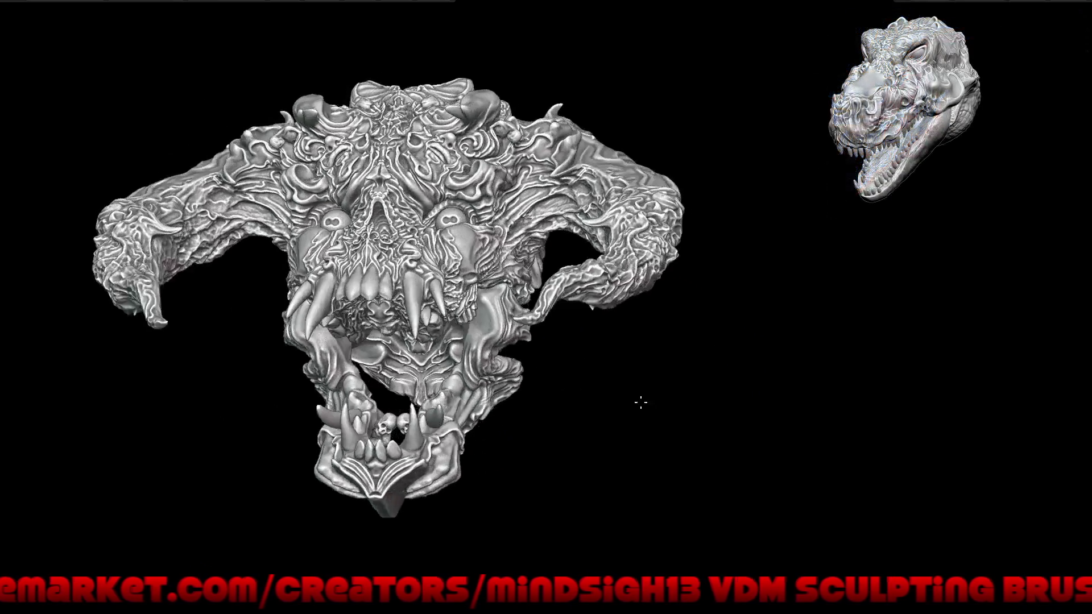
Orbit around the sidehorn_dude4 horned skull to inspect it from side and three-quarter angles
{"action": "mouse_move", "coordinate": [671, 441]}
{"action": "left_mouse_down"}
{"action": "mouse_move", "coordinate": [653, 499]}
{"action": "mouse_move", "coordinate": [597, 367]}
{"action": "mouse_move", "coordinate": [614, 343]}
{"action": "mouse_move", "coordinate": [660, 348]}
{"action": "mouse_move", "coordinate": [638, 275]}
{"action": "mouse_move", "coordinate": [455, 191]}
{"action": "mouse_move", "coordinate": [378, 117]}
{"action": "mouse_move", "coordinate": [397, 244]}
{"action": "left_mouse_up"}
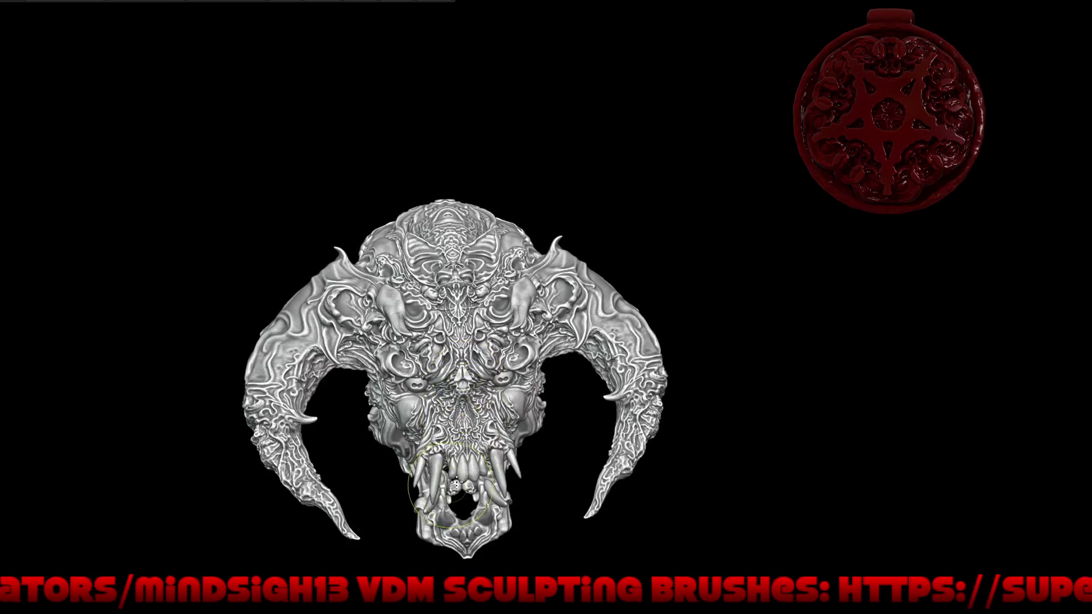
{"action": "right_click_drag", "start_coordinate": [452, 459], "coordinate": [458, 402]}
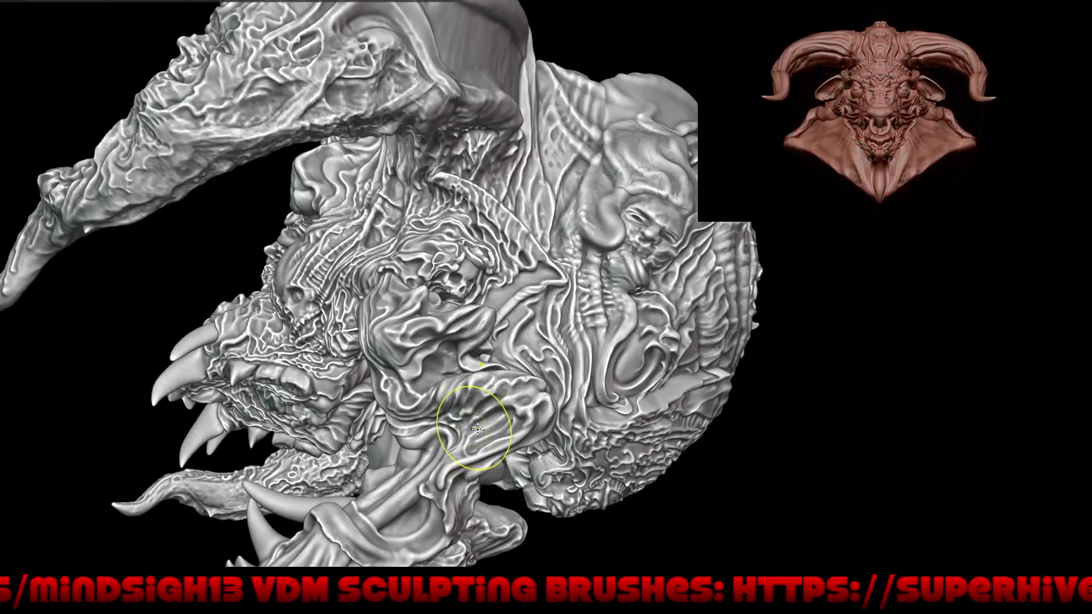
{"action": "mouse_move", "coordinate": [519, 405]}
{"action": "right_mouse_down"}
{"action": "mouse_move", "coordinate": [482, 435]}
{"action": "mouse_move", "coordinate": [519, 250]}
{"action": "right_mouse_up"}
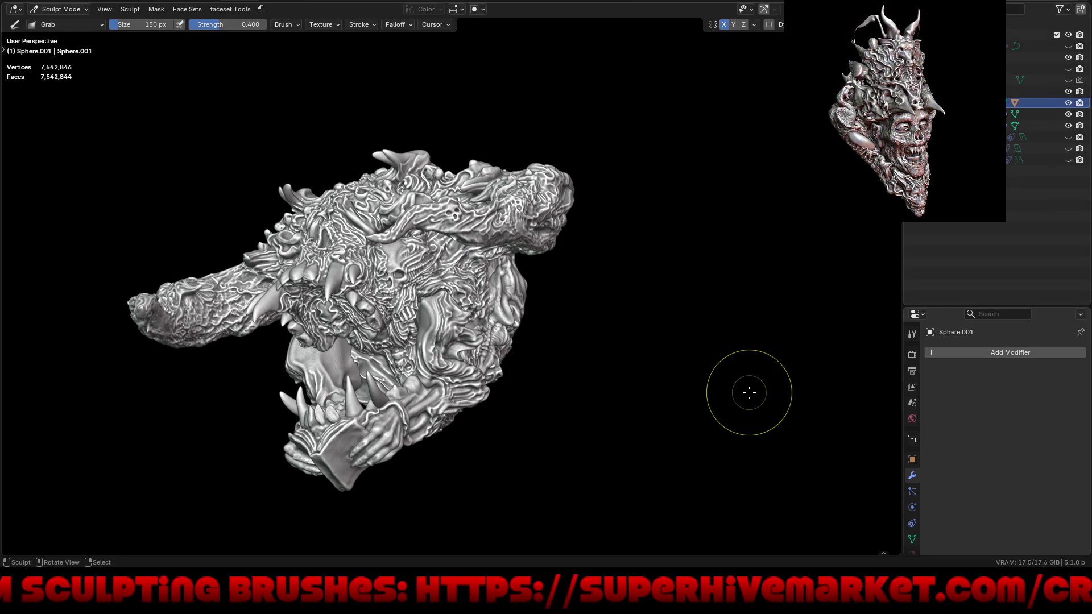
{"action": "left_click", "coordinate": [26, 3]}
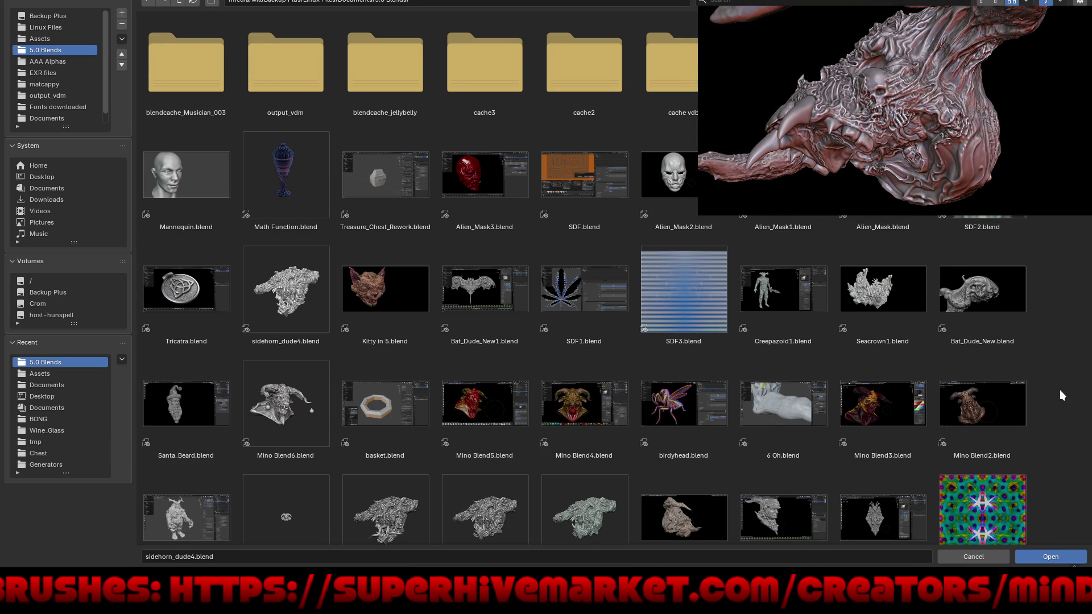
Scroll through the remaining sculpt files in the 5.0 Blends folder
{"action": "scroll", "coordinate": [1059, 390], "scroll_direction": "down", "scroll_amount": 3}
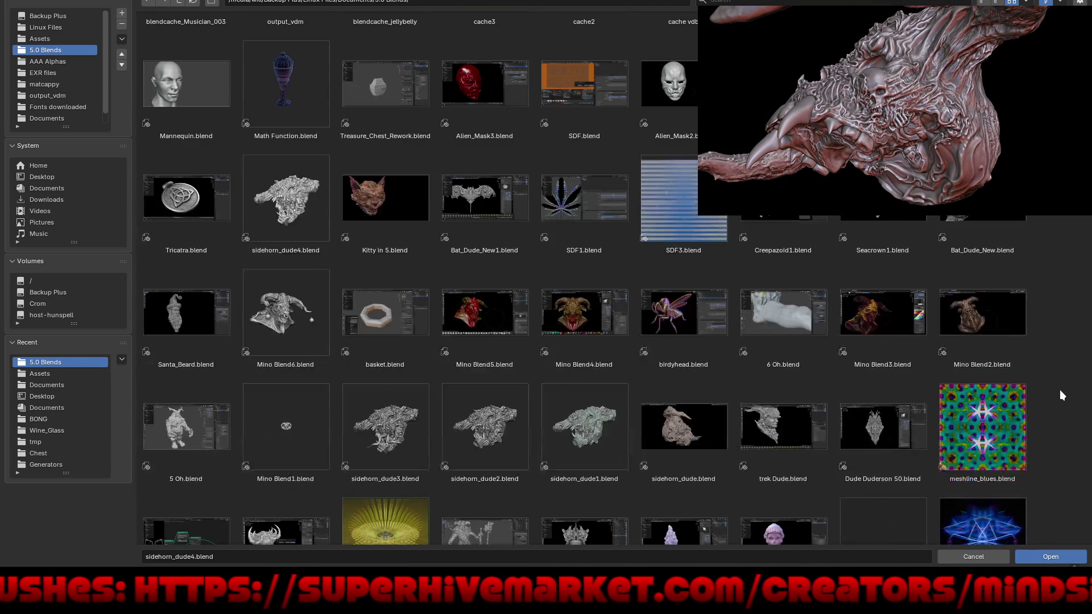
{"action": "scroll", "coordinate": [1060, 392], "scroll_direction": "down", "scroll_amount": 1}
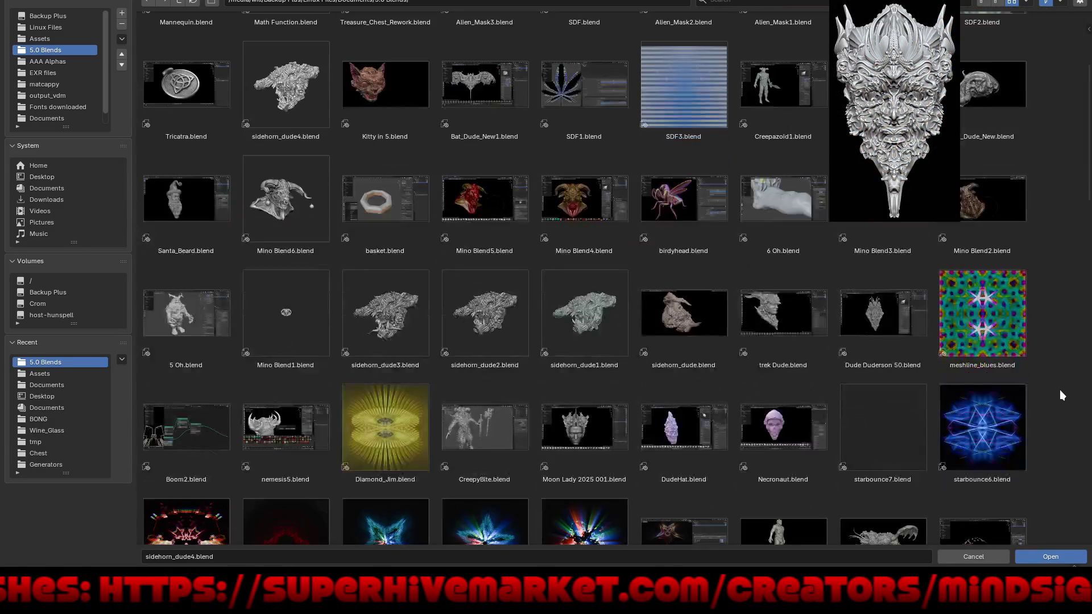
{"action": "scroll", "coordinate": [1059, 390], "scroll_direction": "down", "scroll_amount": 3}
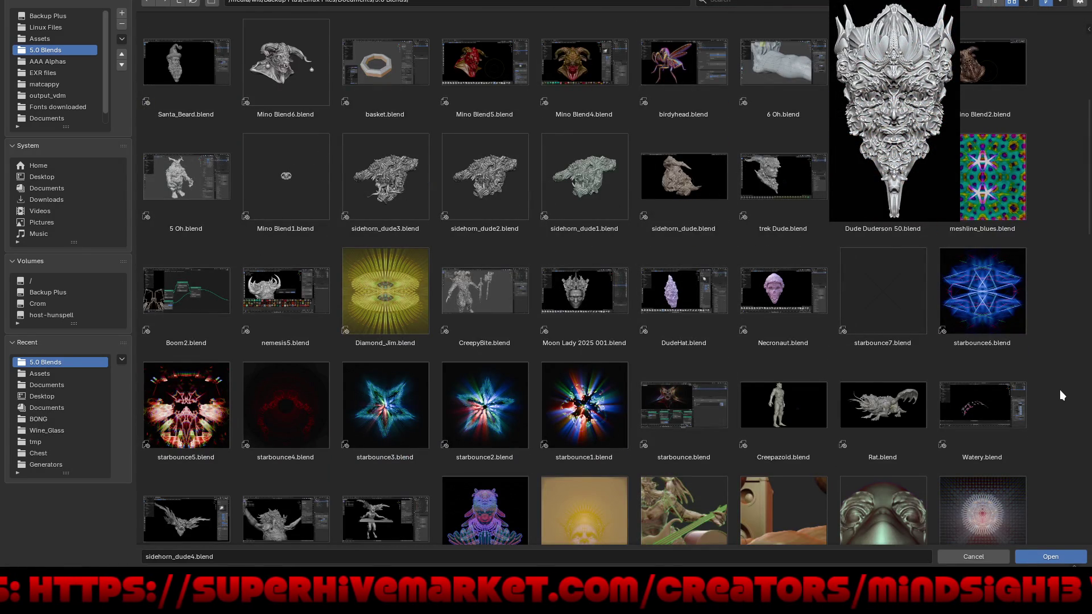
{"action": "scroll", "coordinate": [1060, 395], "scroll_direction": "down", "scroll_amount": 2}
{"action": "scroll", "coordinate": [1060, 391], "scroll_direction": "down", "scroll_amount": 1}
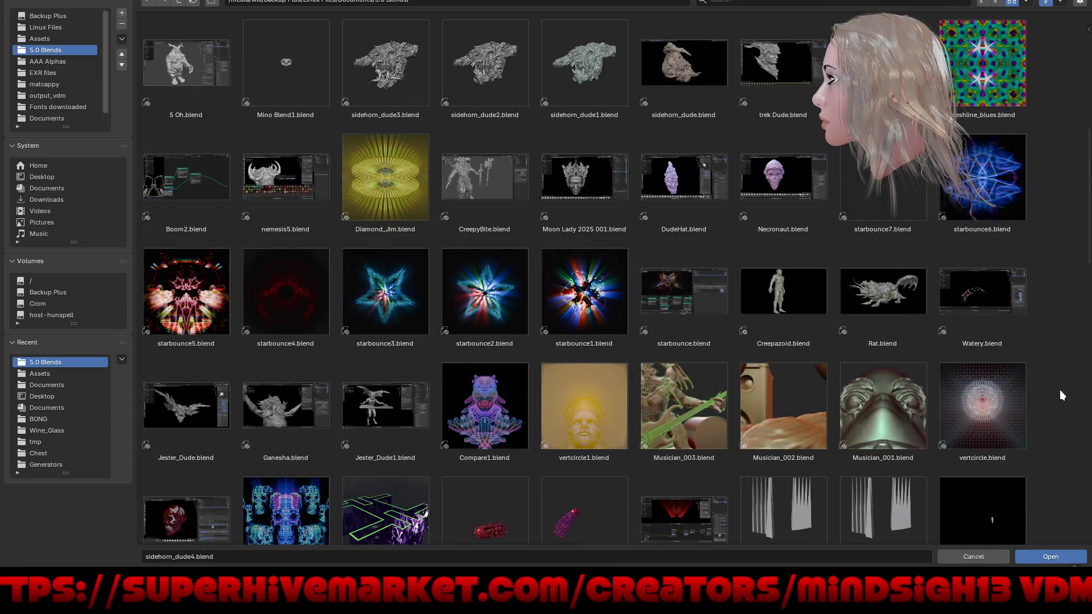
{"action": "scroll", "coordinate": [1059, 390], "scroll_direction": "down", "scroll_amount": 3}
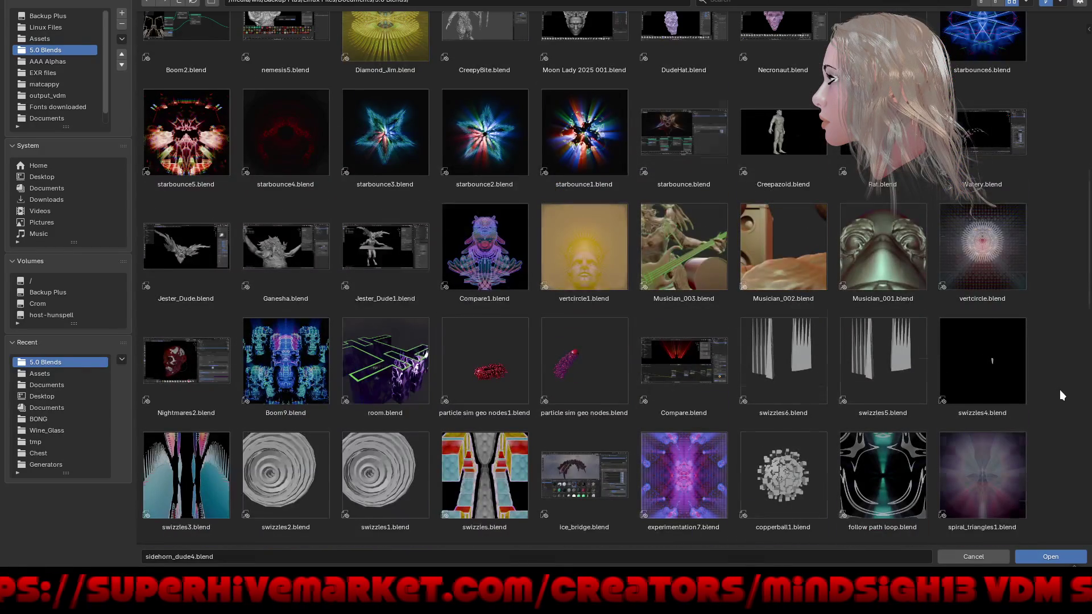
{"action": "scroll", "coordinate": [1059, 390], "scroll_direction": "down", "scroll_amount": 5}
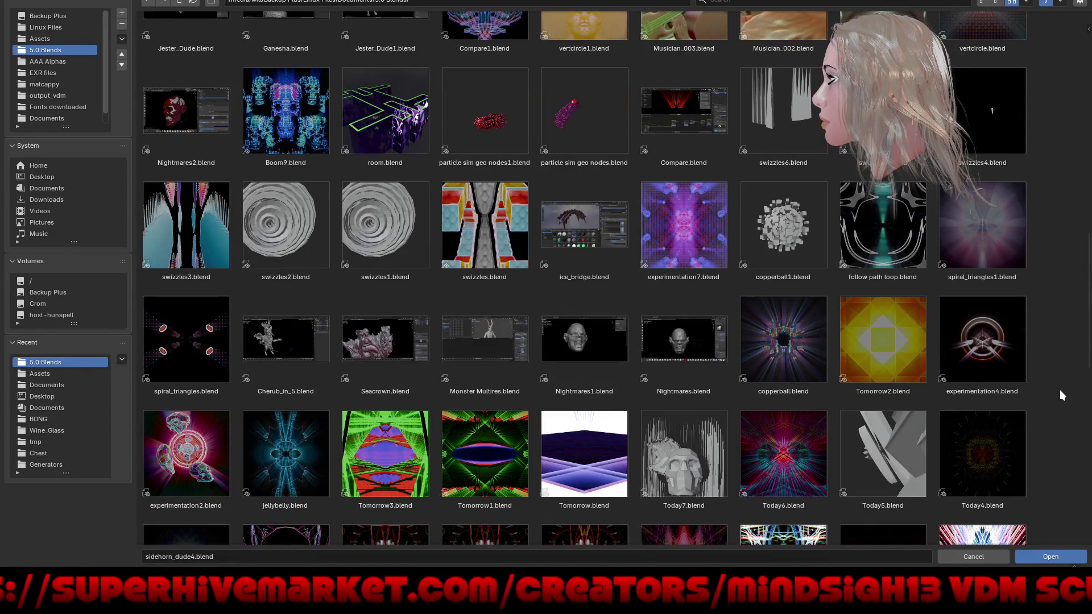
{"action": "scroll", "coordinate": [1059, 390], "scroll_direction": "down", "scroll_amount": 8}
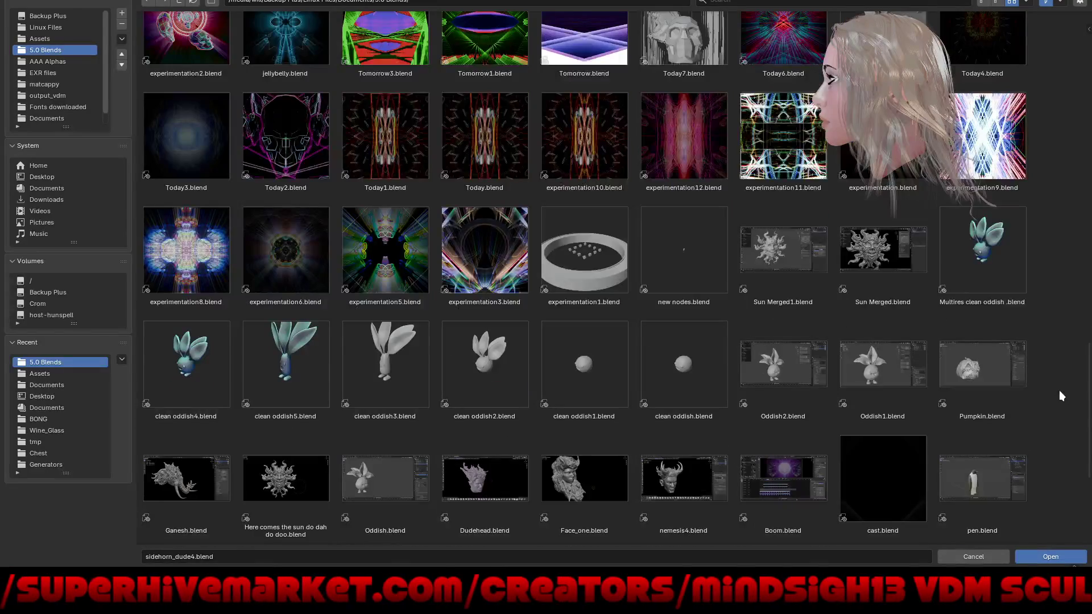
{"action": "scroll", "coordinate": [1058, 390], "scroll_direction": "down", "scroll_amount": 5}
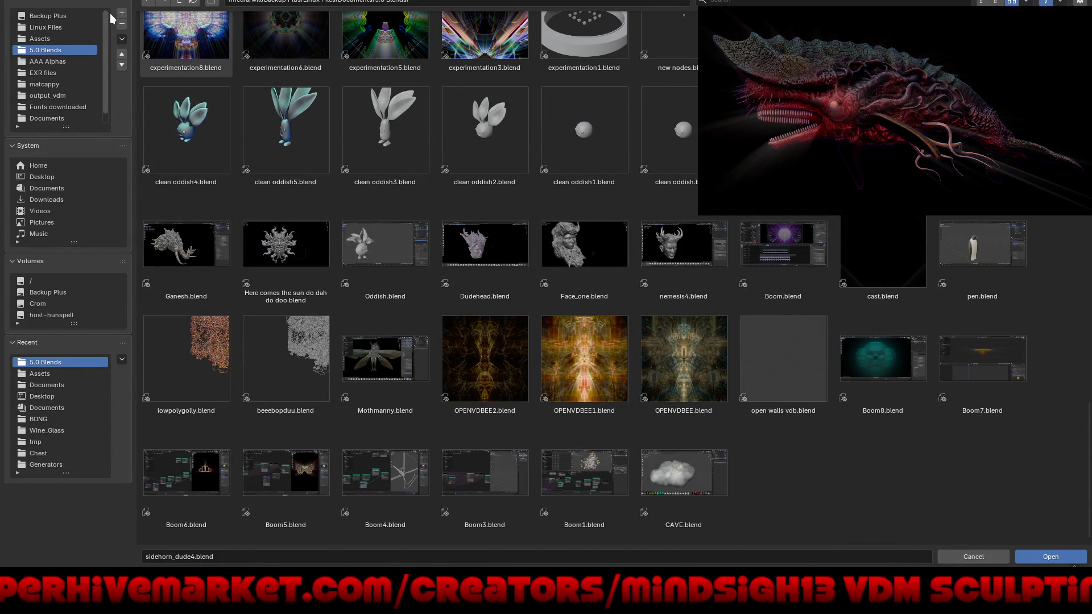
Go up to Documents, peek into 5.1 Blends, then open the 4.5 Blends folder
{"action": "left_click", "coordinate": [176, 2]}
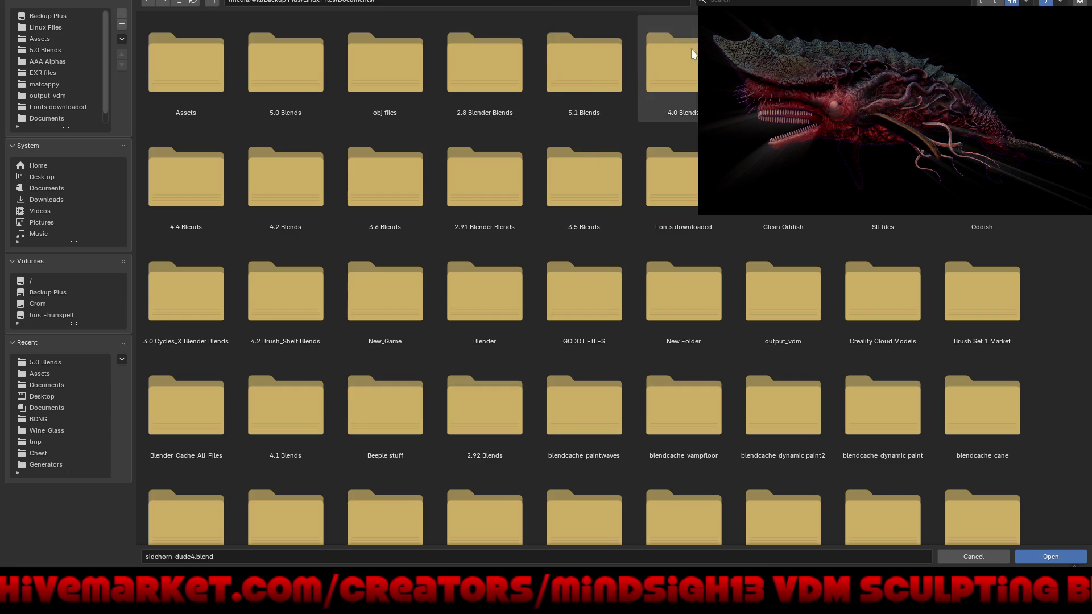
{"action": "left_click", "coordinate": [589, 64]}
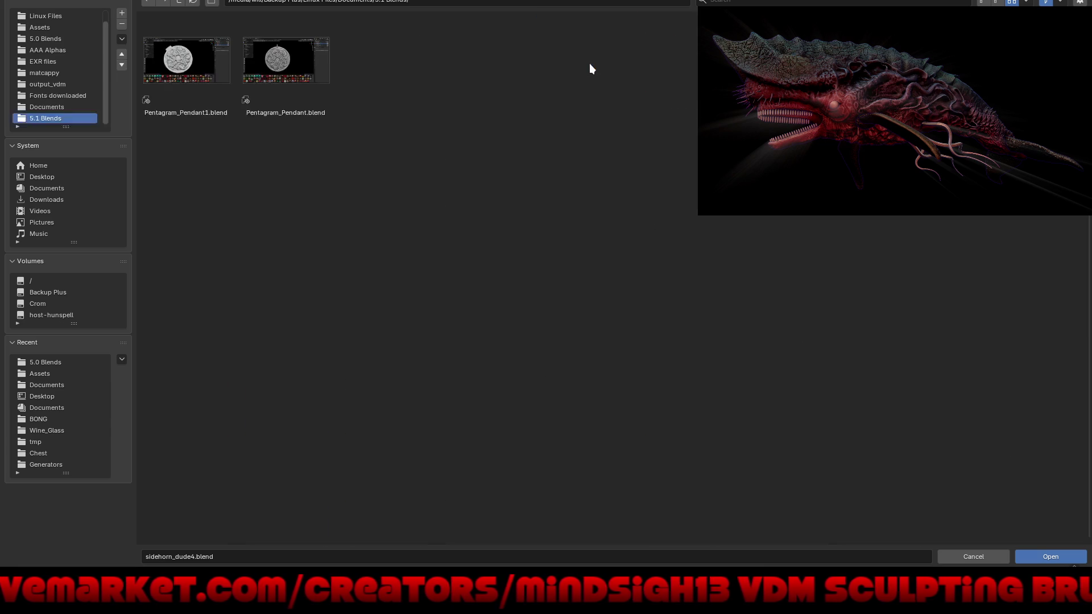
{"action": "left_click", "coordinate": [179, 3]}
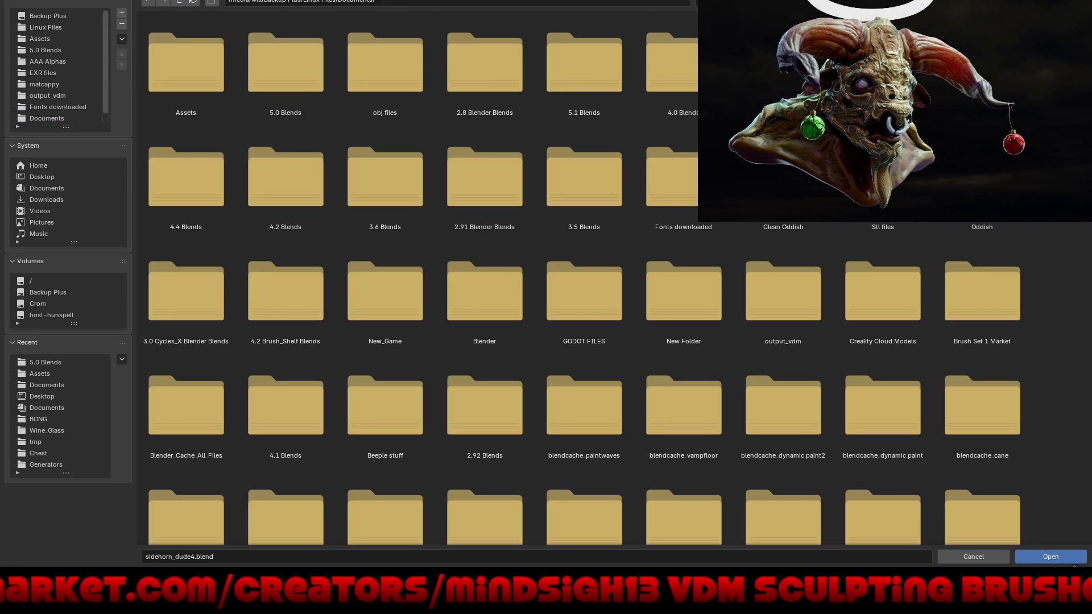
{"action": "left_click", "coordinate": [783, 62]}
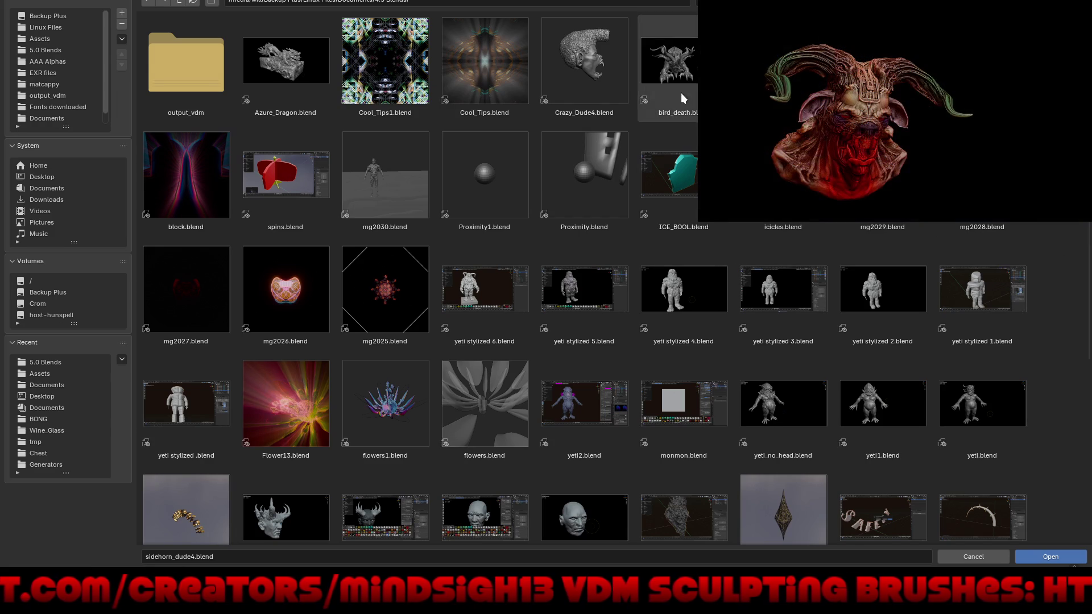
Open Crazy_Dude4.blend and display the head with a grey clay matcap
{"action": "double_click", "coordinate": [583, 76]}
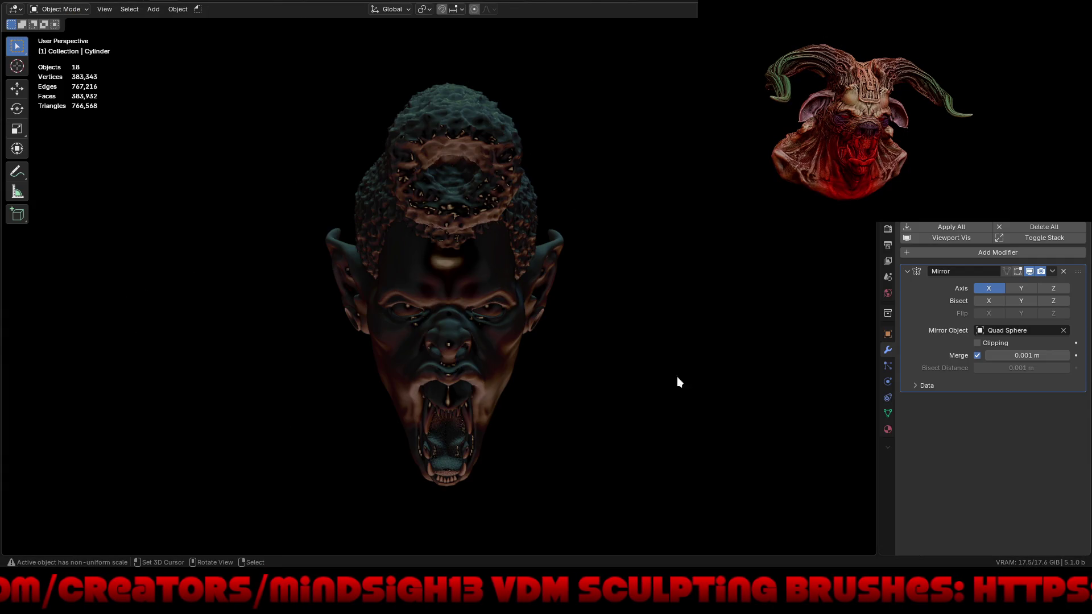
{"action": "mouse_move", "coordinate": [646, 454]}
{"action": "middle_mouse_down"}
{"action": "mouse_move", "coordinate": [641, 370]}
{"action": "mouse_move", "coordinate": [709, 453]}
{"action": "mouse_move", "coordinate": [667, 472]}
{"action": "mouse_move", "coordinate": [578, 483]}
{"action": "mouse_move", "coordinate": [632, 472]}
{"action": "mouse_move", "coordinate": [654, 403]}
{"action": "mouse_move", "coordinate": [670, 437]}
{"action": "middle_mouse_up"}
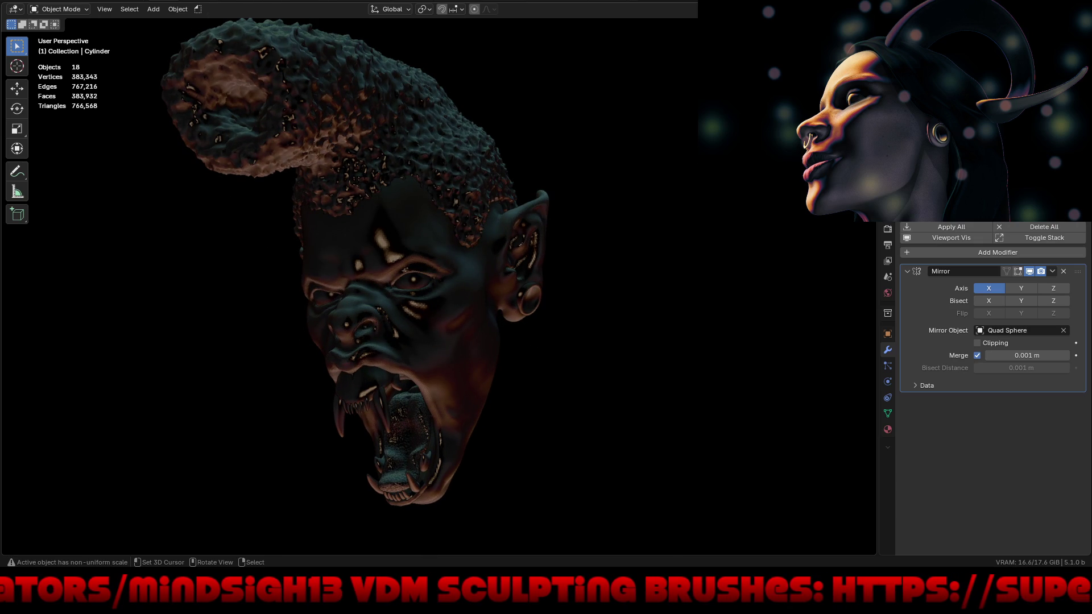
{"action": "left_click", "coordinate": [867, 9]}
{"action": "left_click", "coordinate": [836, 164]}
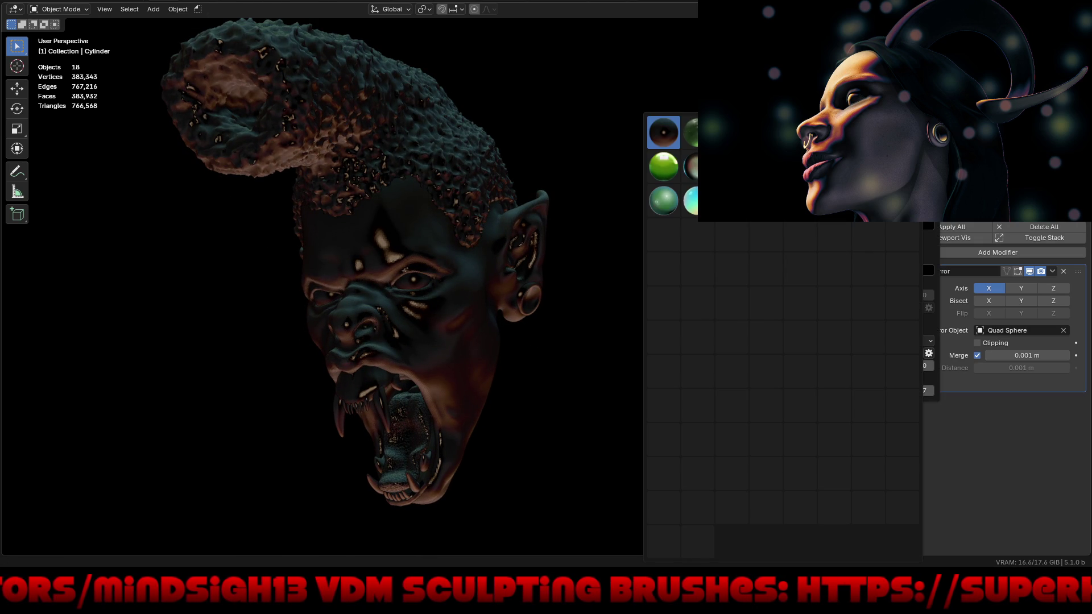
{"action": "left_click", "coordinate": [830, 231]}
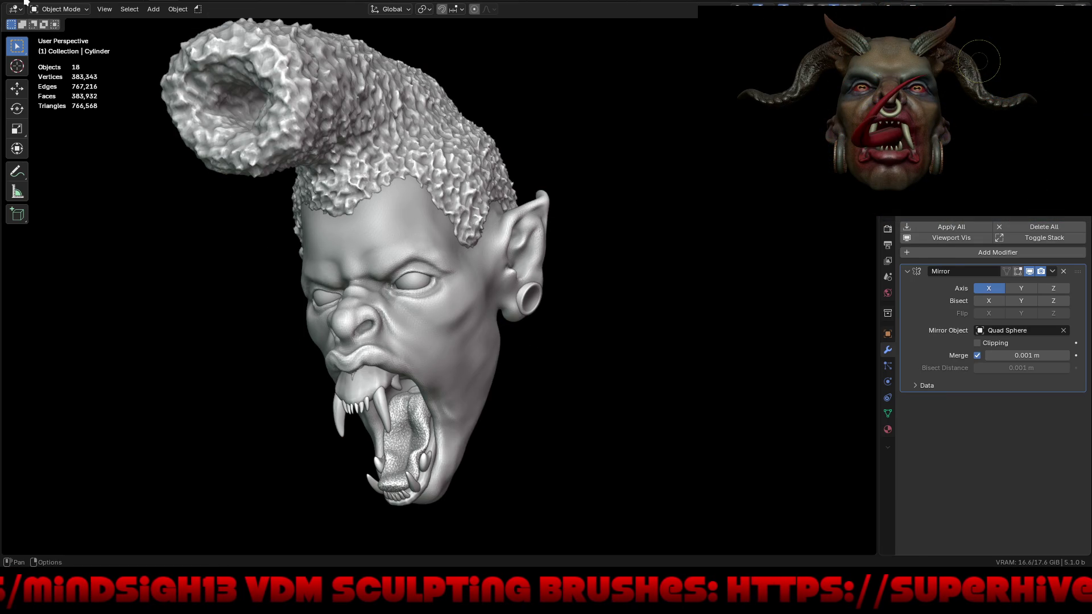
Bring up the Open File browser with Ctrl+O to choose another sculpt
{"action": "key", "text": "F4"}
{"action": "key", "text": "Escape"}
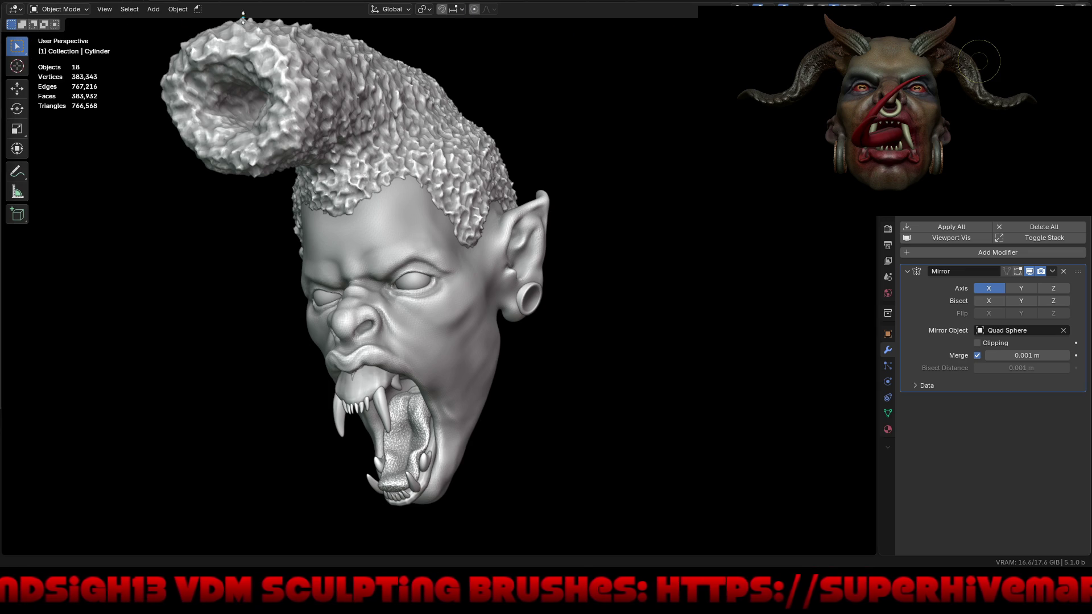
{"action": "key", "text": "ctrl+o"}
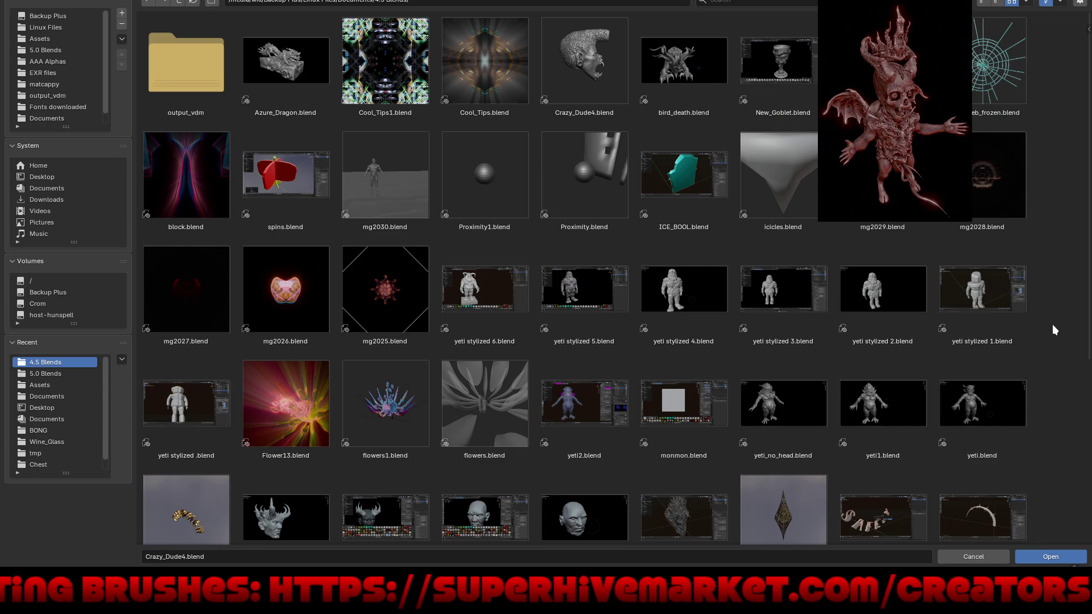
Scroll through the rest of 4.5 Blends, then go up to Documents and open 4.4 Blends
{"action": "scroll", "coordinate": [1052, 329], "scroll_direction": "down", "scroll_amount": 2}
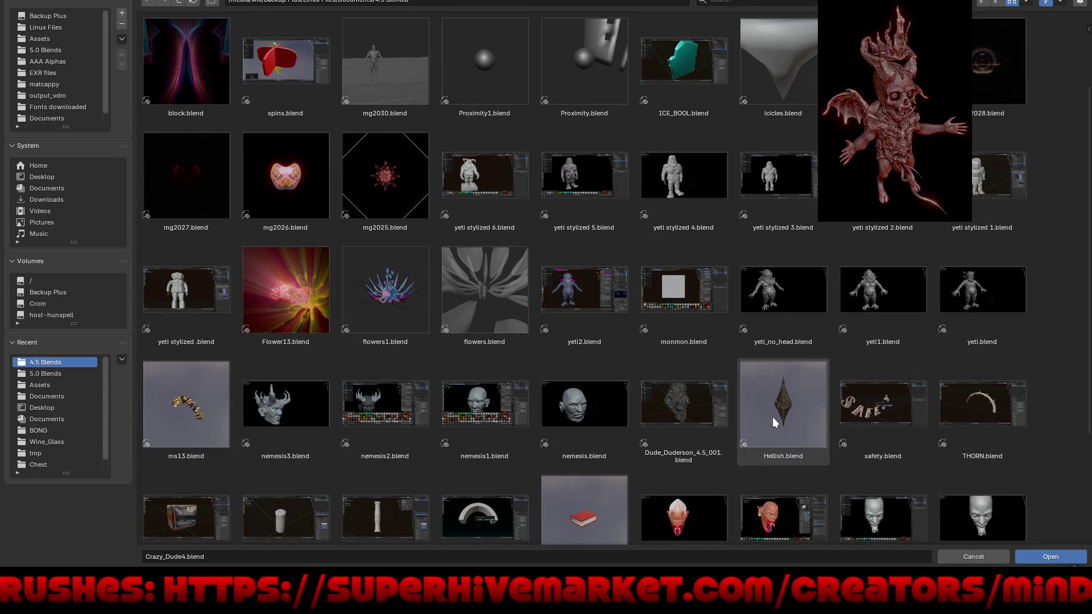
{"action": "scroll", "coordinate": [1012, 428], "scroll_direction": "down", "scroll_amount": 2}
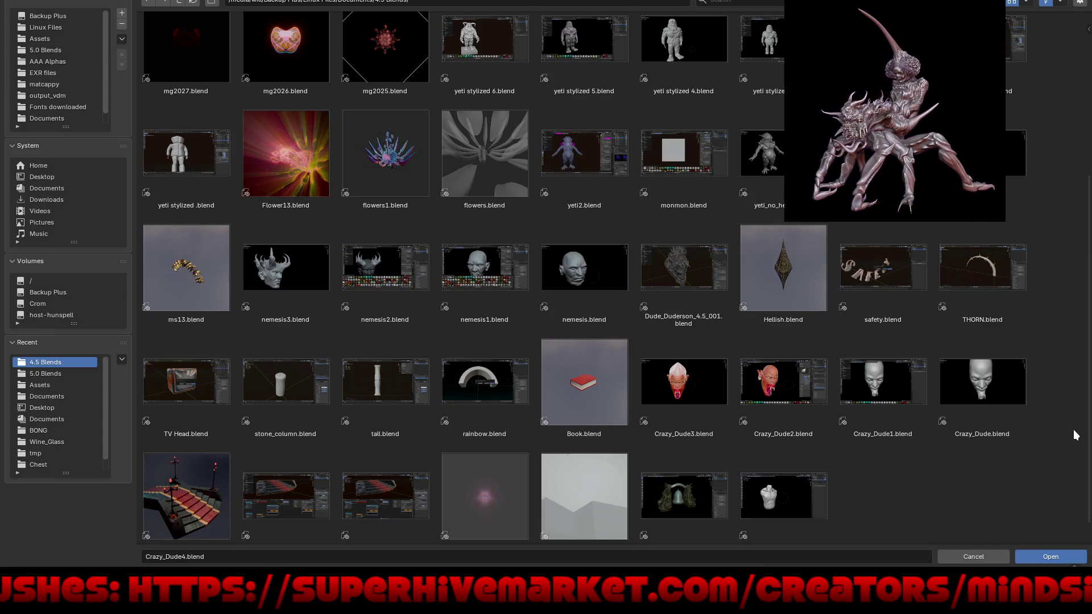
{"action": "scroll", "coordinate": [1074, 435], "scroll_direction": "down", "scroll_amount": 1}
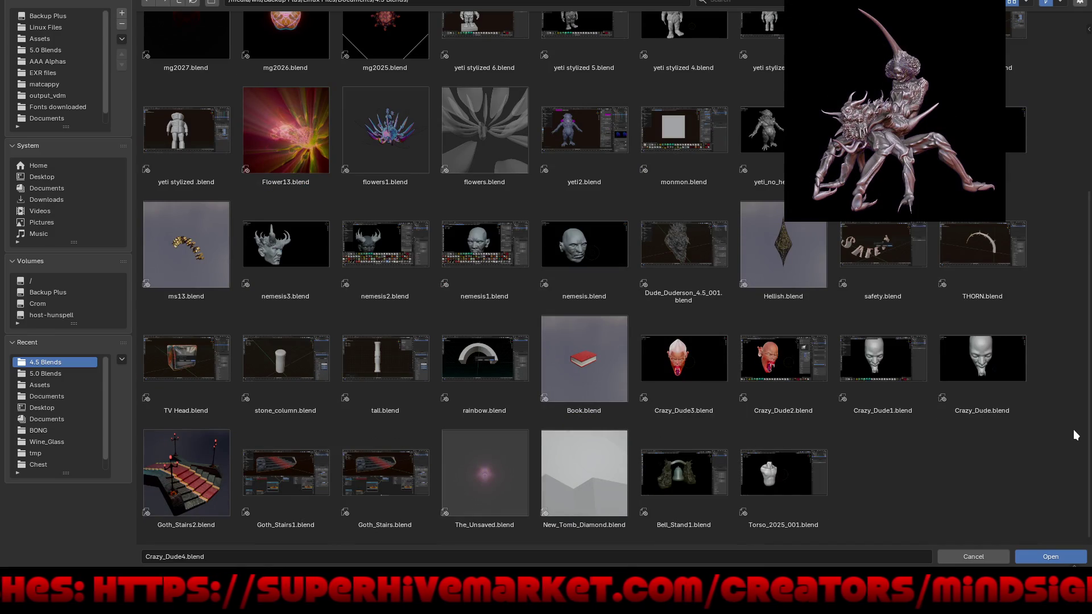
{"action": "left_click", "coordinate": [177, 2]}
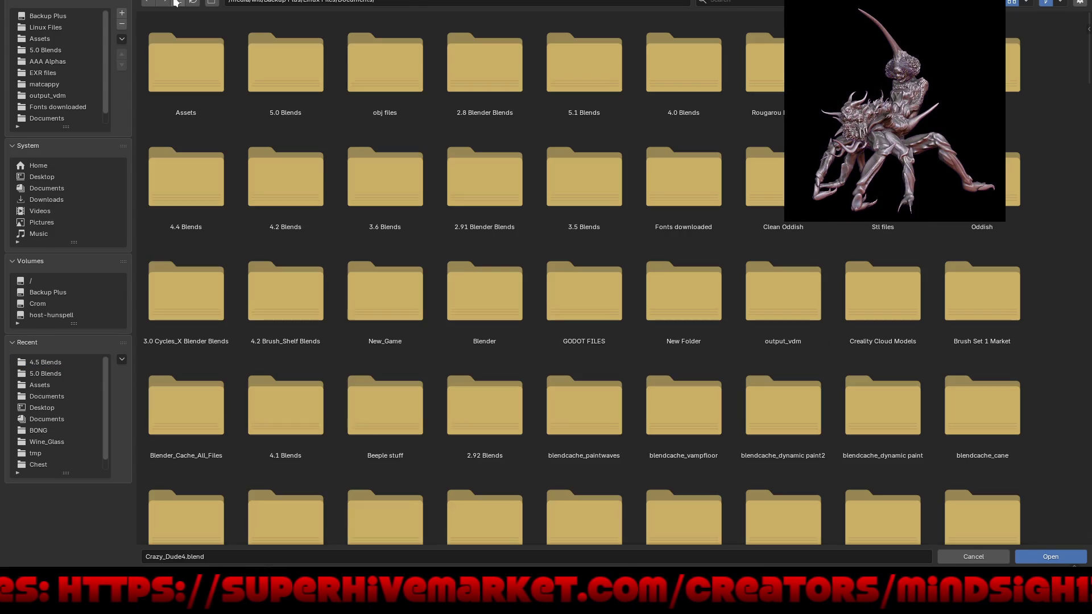
{"action": "double_click", "coordinate": [199, 183]}
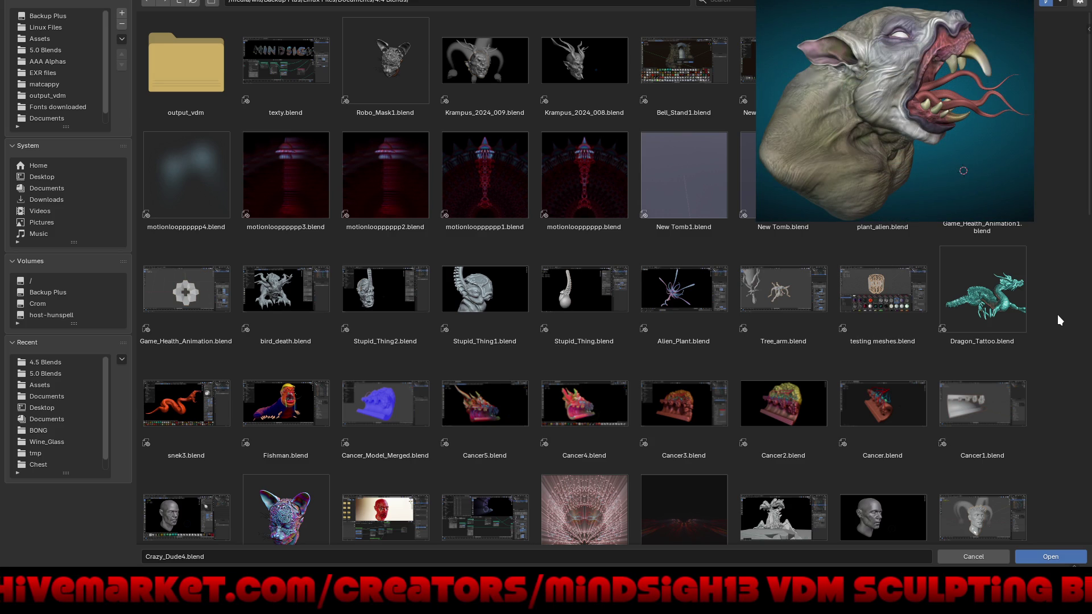
Scroll through the 4.4 Blends sculpts, then go back to Documents and open 4.2 Blends
{"action": "scroll", "coordinate": [1056, 315], "scroll_direction": "down", "scroll_amount": 5}
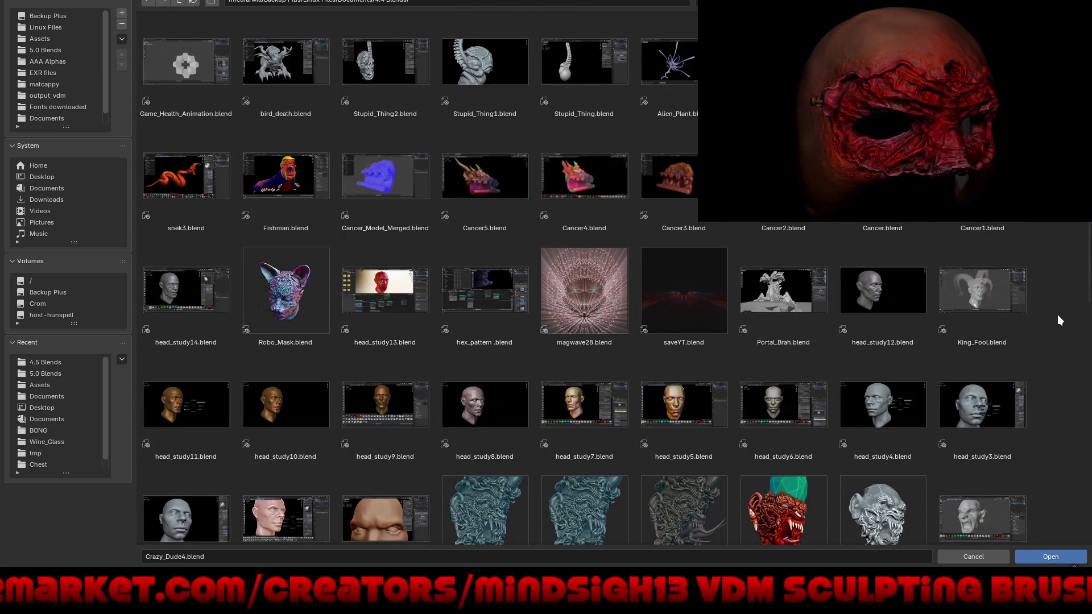
{"action": "scroll", "coordinate": [1056, 315], "scroll_direction": "down", "scroll_amount": 4}
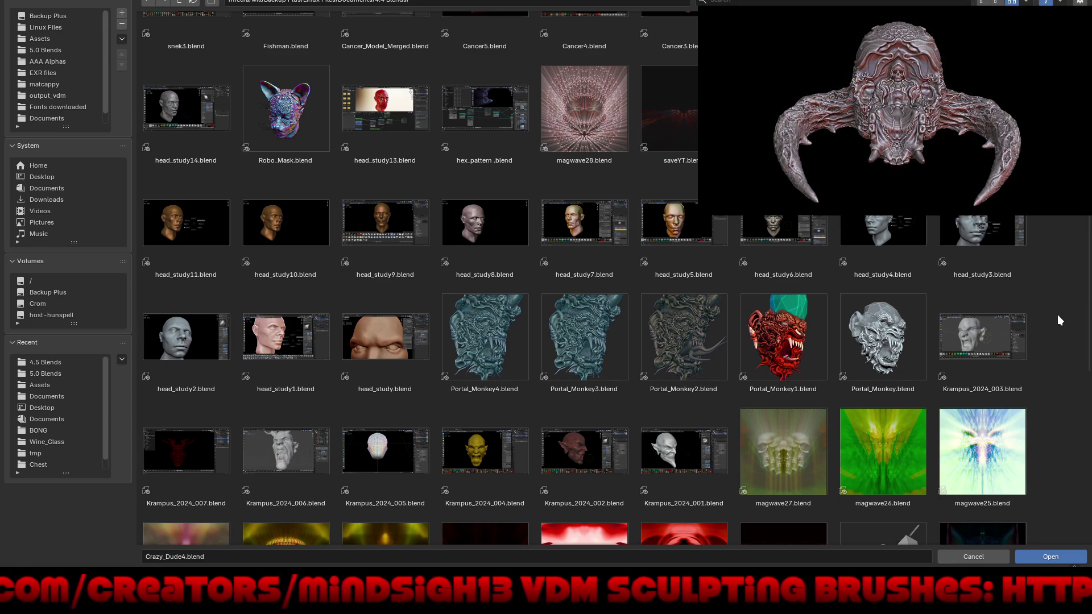
{"action": "scroll", "coordinate": [1057, 319], "scroll_direction": "down", "scroll_amount": 7}
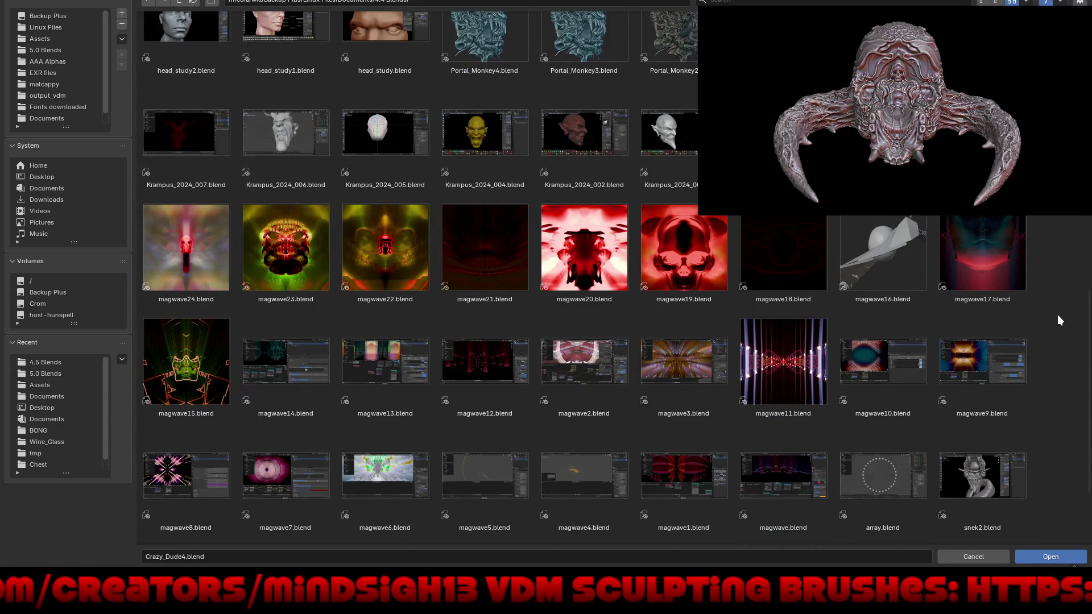
{"action": "scroll", "coordinate": [1058, 316], "scroll_direction": "down", "scroll_amount": 3}
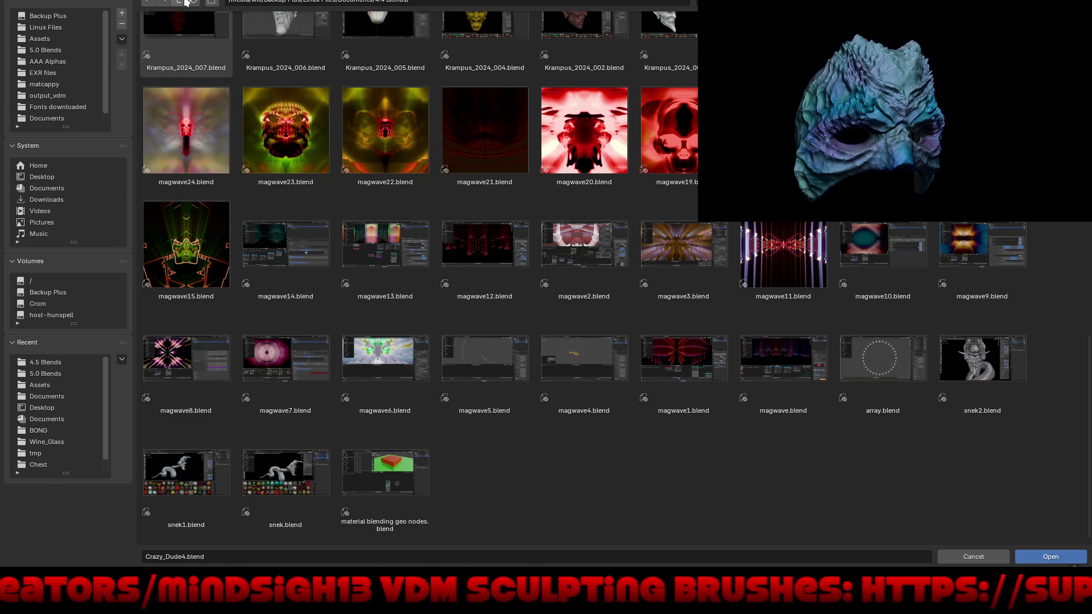
{"action": "left_click", "coordinate": [180, 2]}
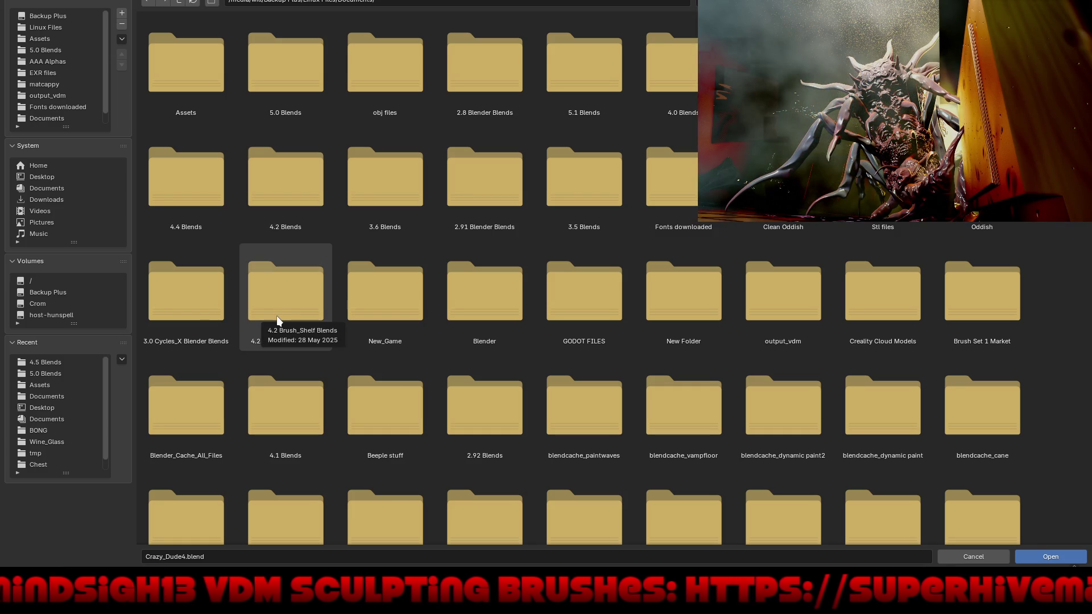
{"action": "double_click", "coordinate": [267, 179]}
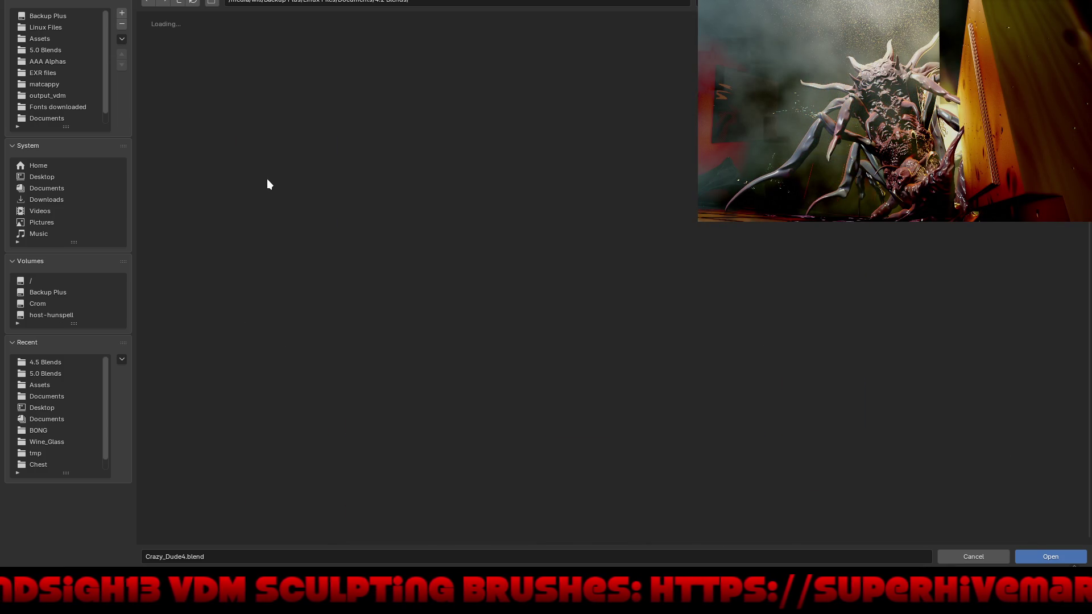